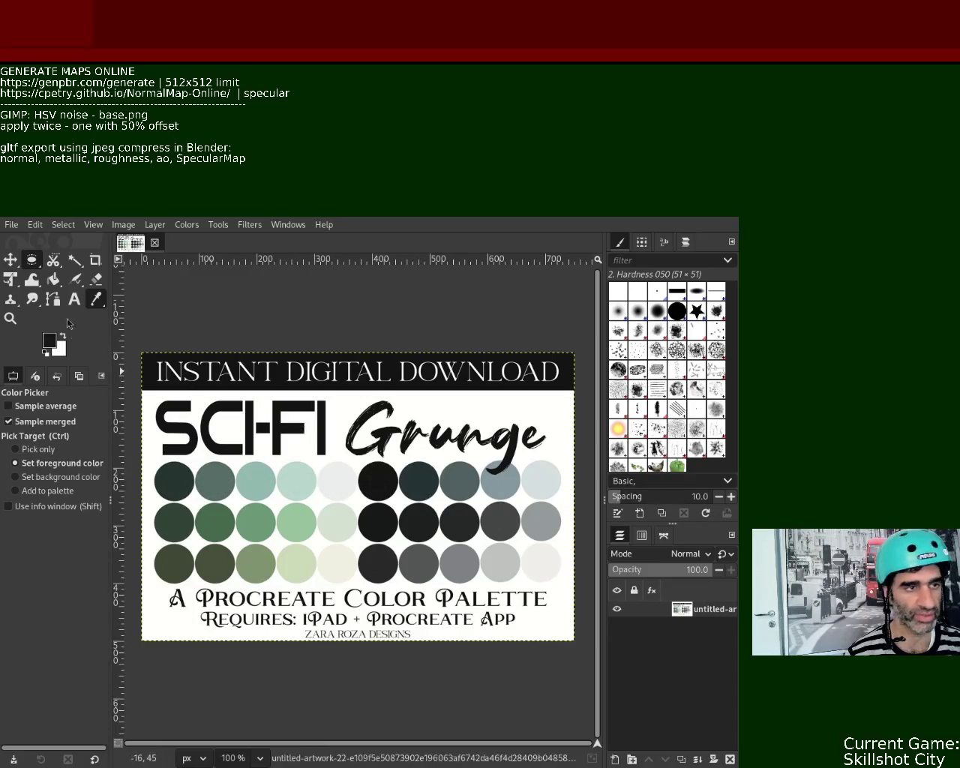
- Sample the palette's dark teal as foreground colour and create a new 512×512 white image
{"action": "left_click", "coordinate": [415, 484]}
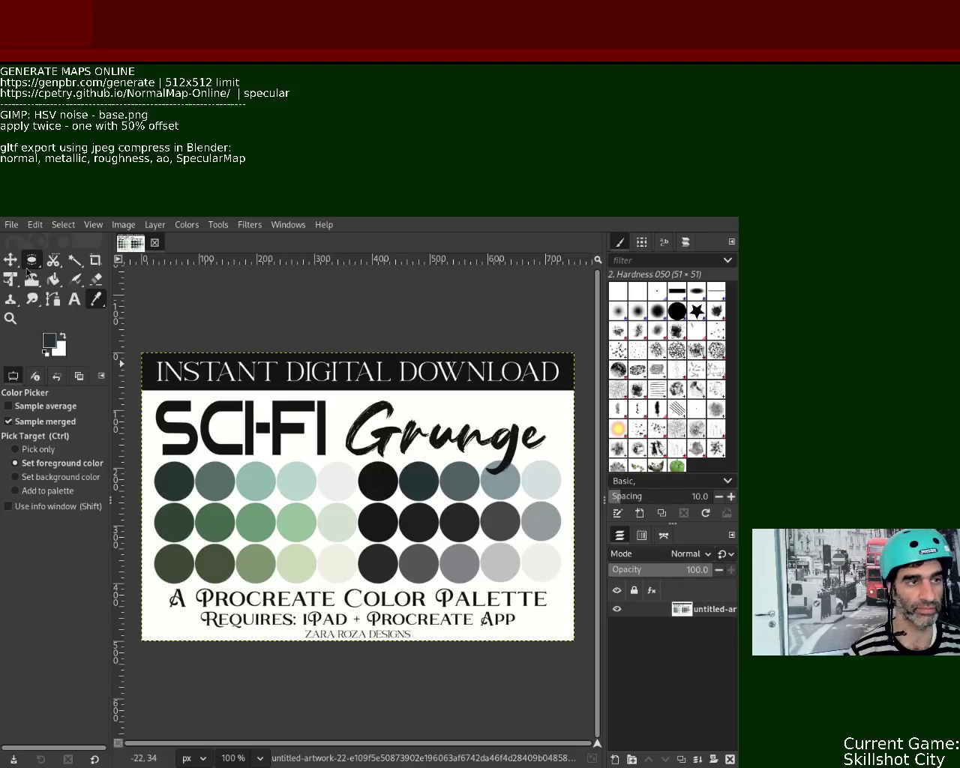
{"action": "key", "text": "ctrl+n"}
{"action": "key", "text": "Return"}
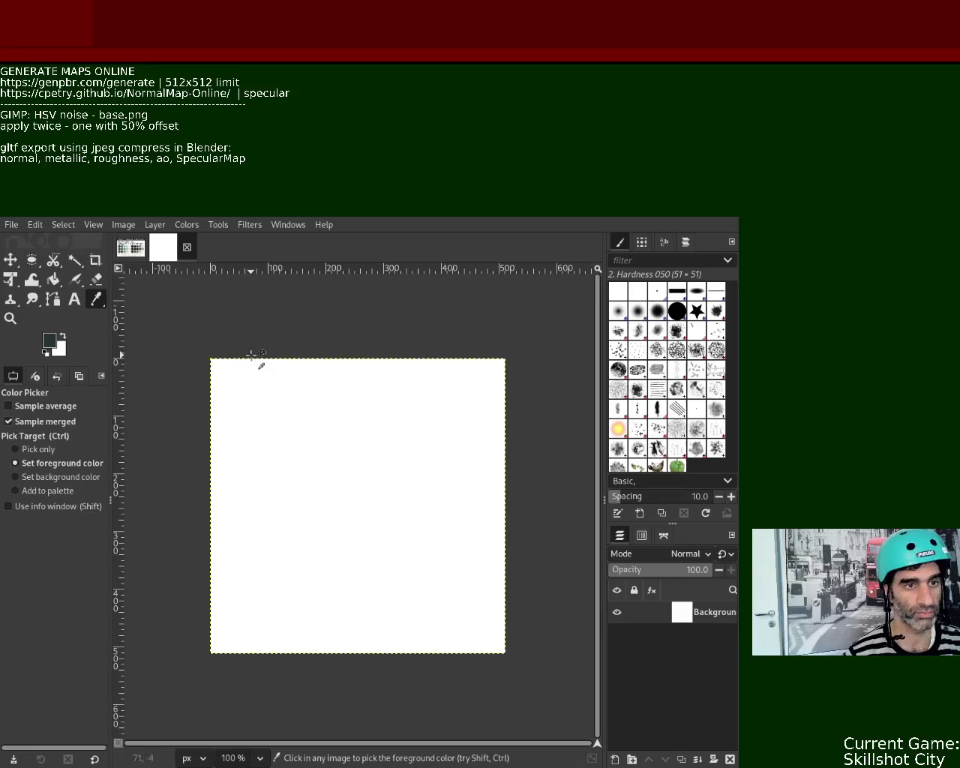
- Bucket-fill the canvas with dark teal, add HSV noise, and offset it by 50% so it tiles
{"action": "left_click", "coordinate": [53, 280]}
{"action": "left_click", "coordinate": [273, 419]}
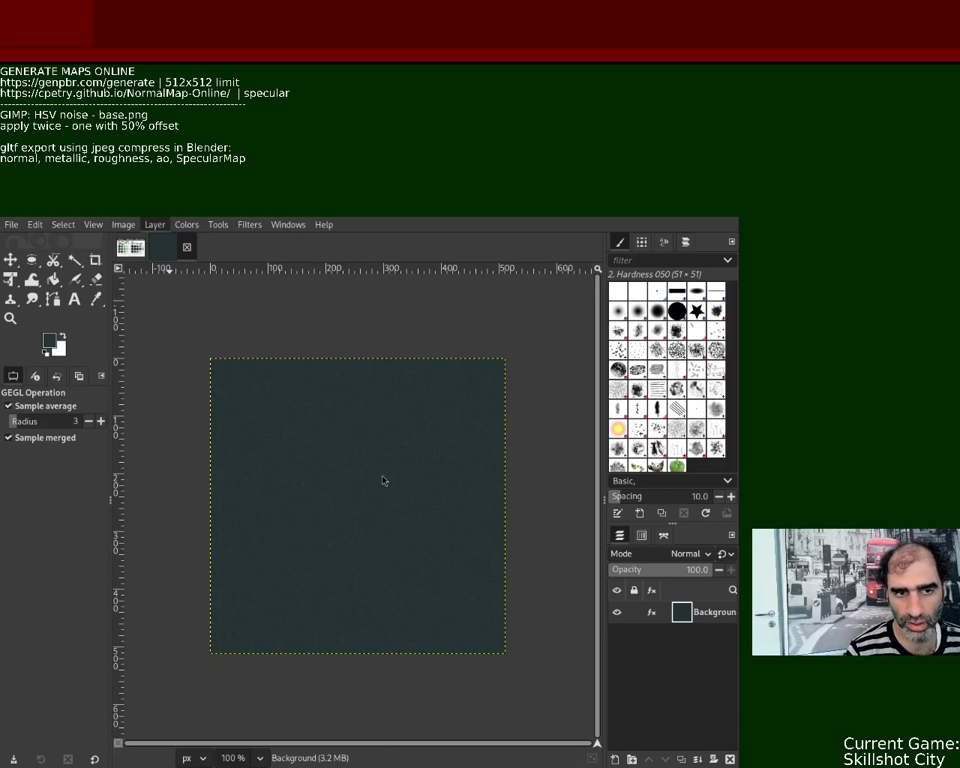
{"action": "key", "text": "ctrl+shift+o"}
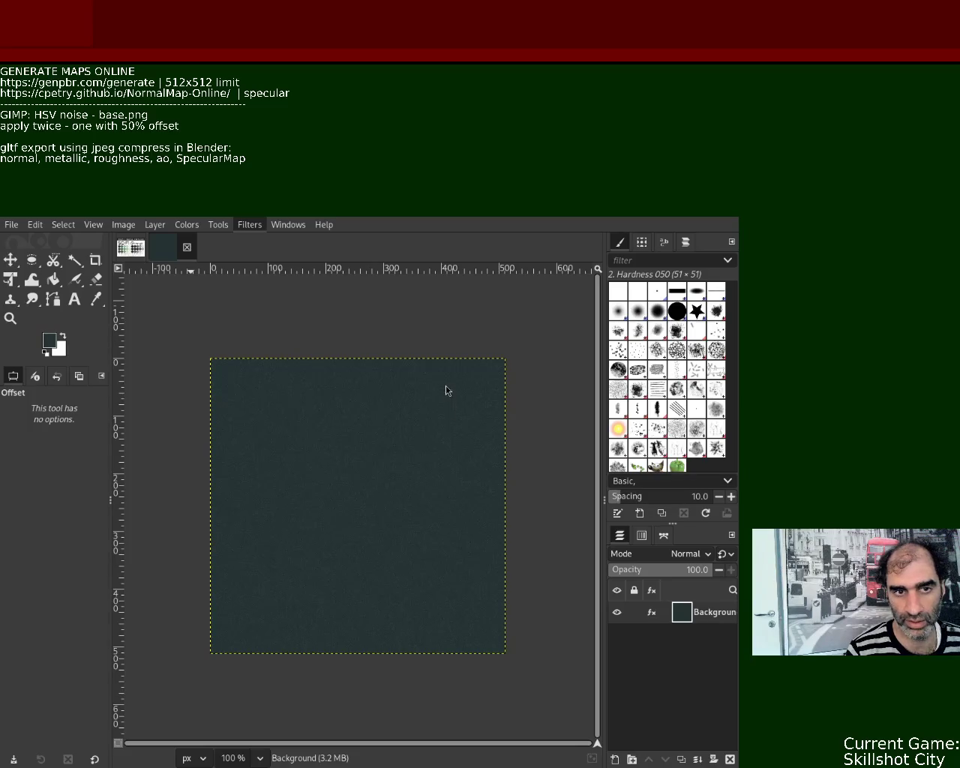
{"action": "key", "text": "Escape"}
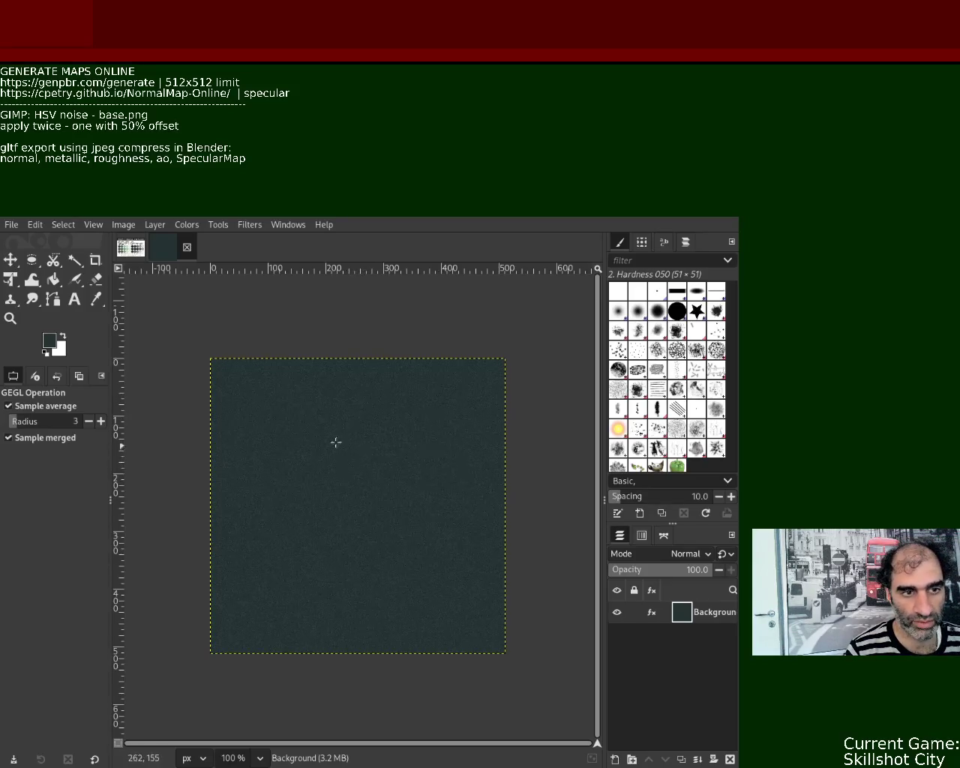
{"action": "left_click", "coordinate": [11, 318]}
- Zoom in to inspect the teal noise, then export it over its existing image file
{"action": "scroll", "coordinate": [300, 456], "scroll_direction": "down", "scroll_amount": 1}
{"action": "scroll", "coordinate": [300, 457], "scroll_direction": "up", "scroll_amount": 5}
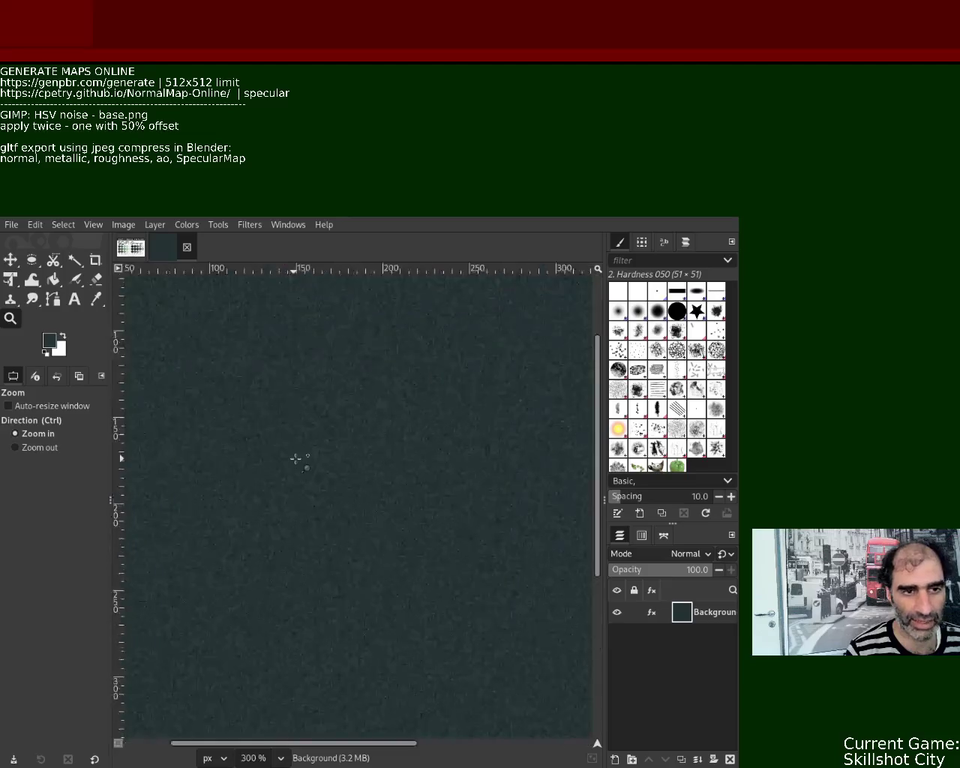
{"action": "scroll", "coordinate": [296, 458], "scroll_direction": "down", "scroll_amount": 4}
{"action": "scroll", "coordinate": [299, 455], "scroll_direction": "down", "scroll_amount": 1}
{"action": "scroll", "coordinate": [300, 455], "scroll_direction": "down", "scroll_amount": 1}
{"action": "scroll", "coordinate": [301, 452], "scroll_direction": "up", "scroll_amount": 3}
{"action": "scroll", "coordinate": [301, 452], "scroll_direction": "down", "scroll_amount": 1}
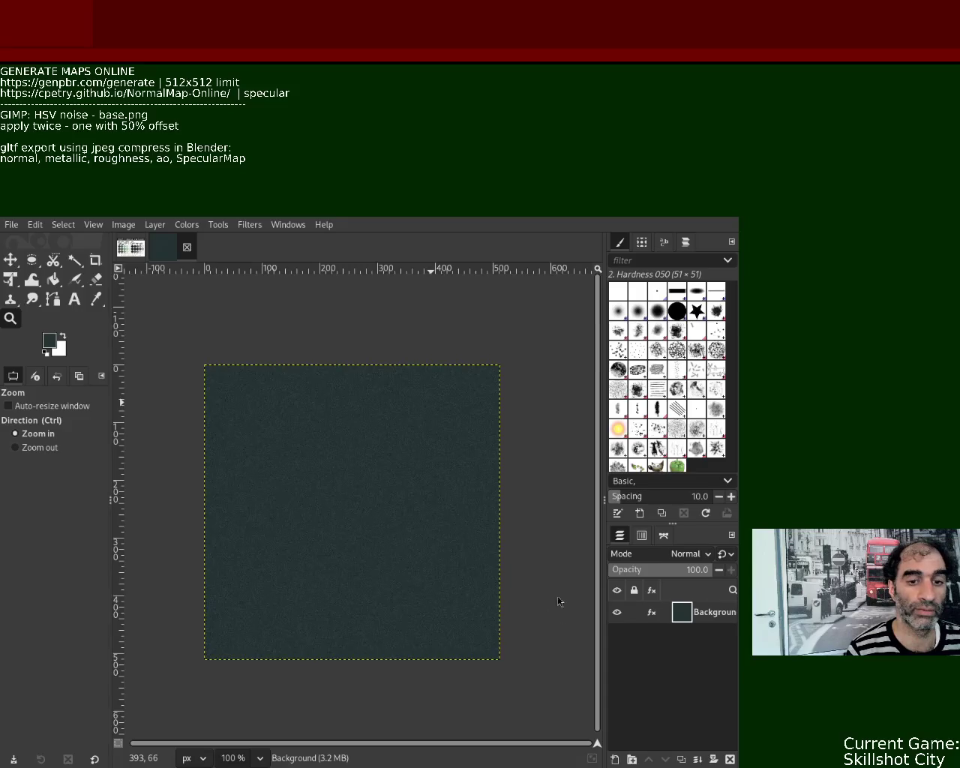
{"action": "key", "text": "ctrl+e"}
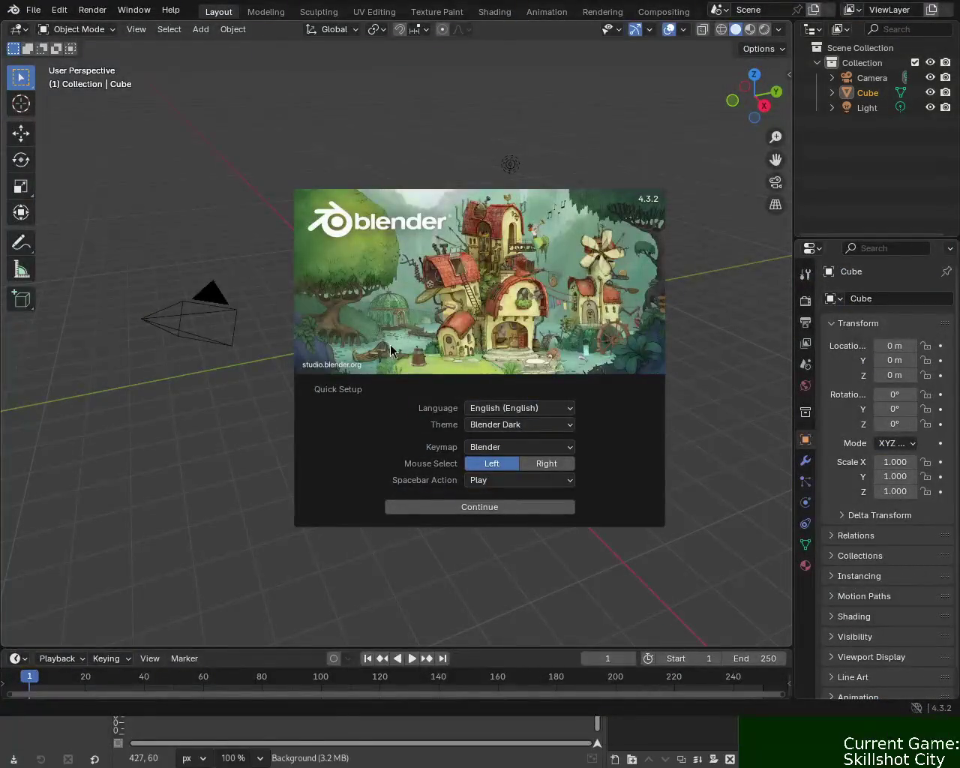
- Switch from the Blender splash screen to the GenPBR page holding the teal texture
{"action": "key", "text": "alt+Tab"}
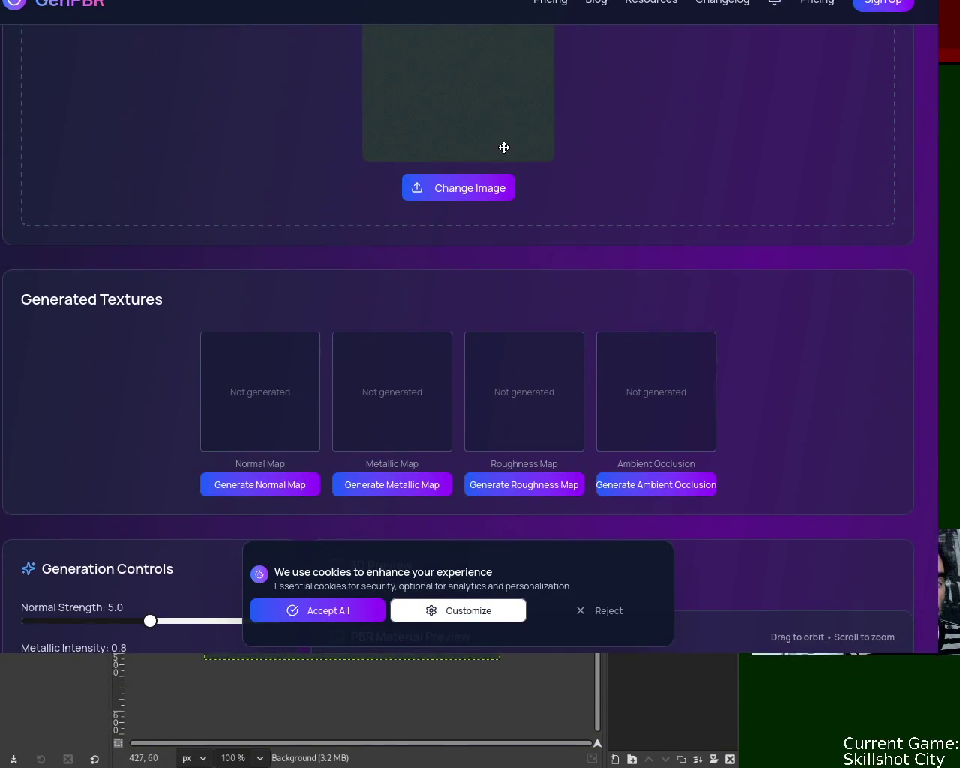
- Generate the normal, metallic, roughness and ambient occlusion maps from the teal texture in GenPBR
{"action": "left_click_drag", "start_coordinate": [537, 224], "coordinate": [515, 176]}
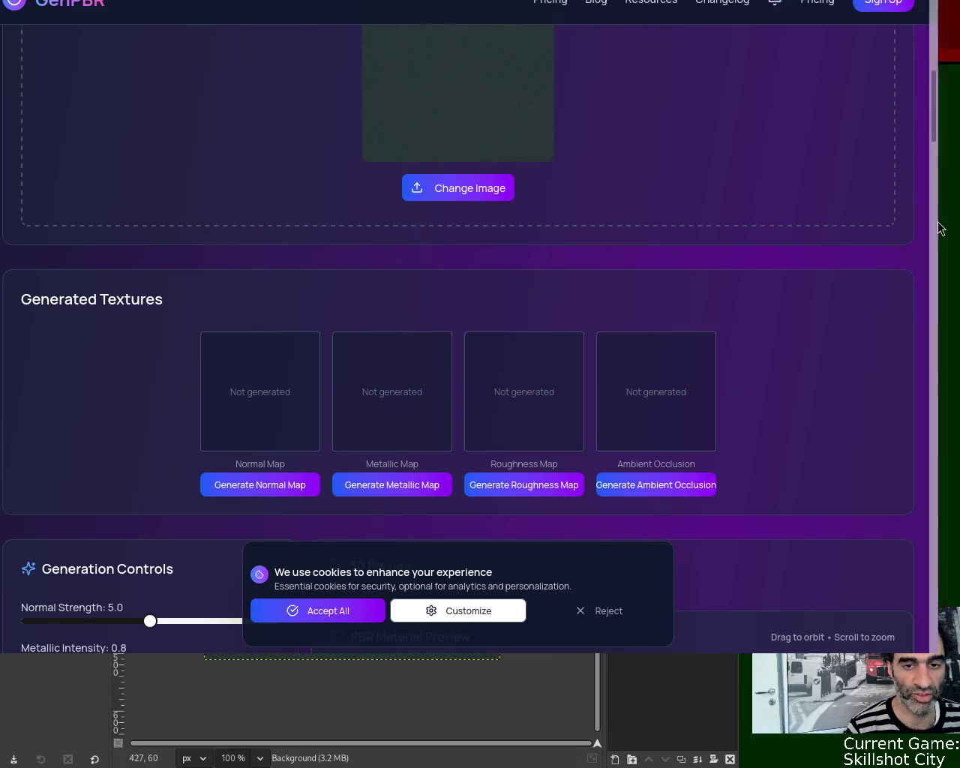
{"action": "mouse_move", "coordinate": [937, 156]}
{"action": "left_mouse_down"}
{"action": "mouse_move", "coordinate": [936, 95]}
{"action": "mouse_move", "coordinate": [939, 112]}
{"action": "left_mouse_up"}
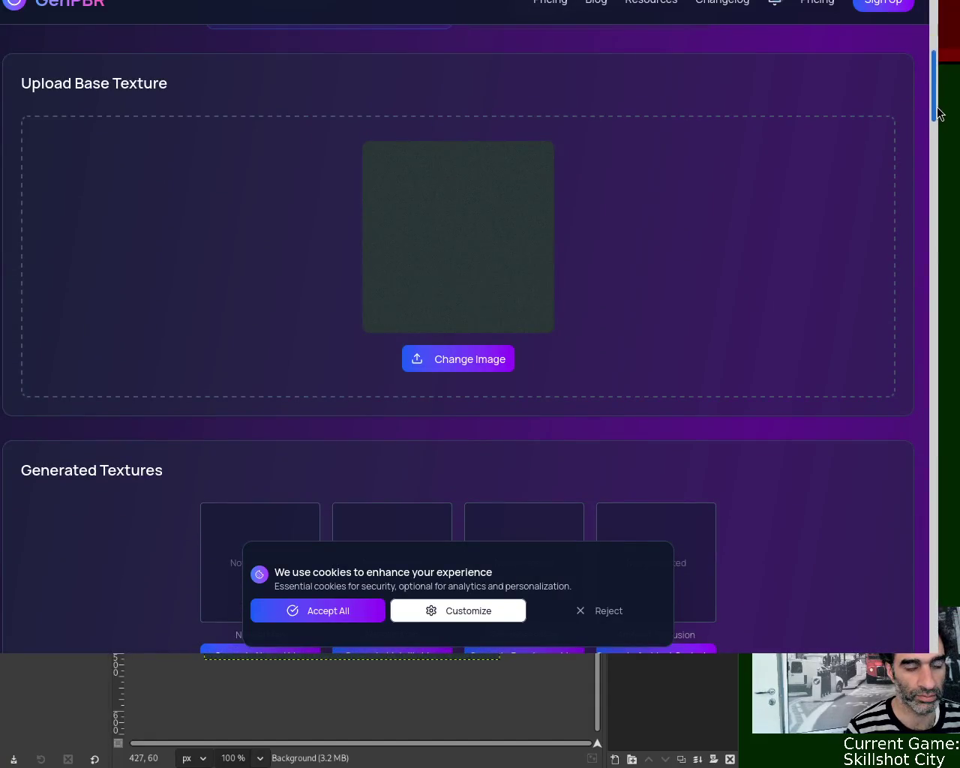
{"action": "scroll", "coordinate": [939, 112], "scroll_direction": "down", "scroll_amount": 3}
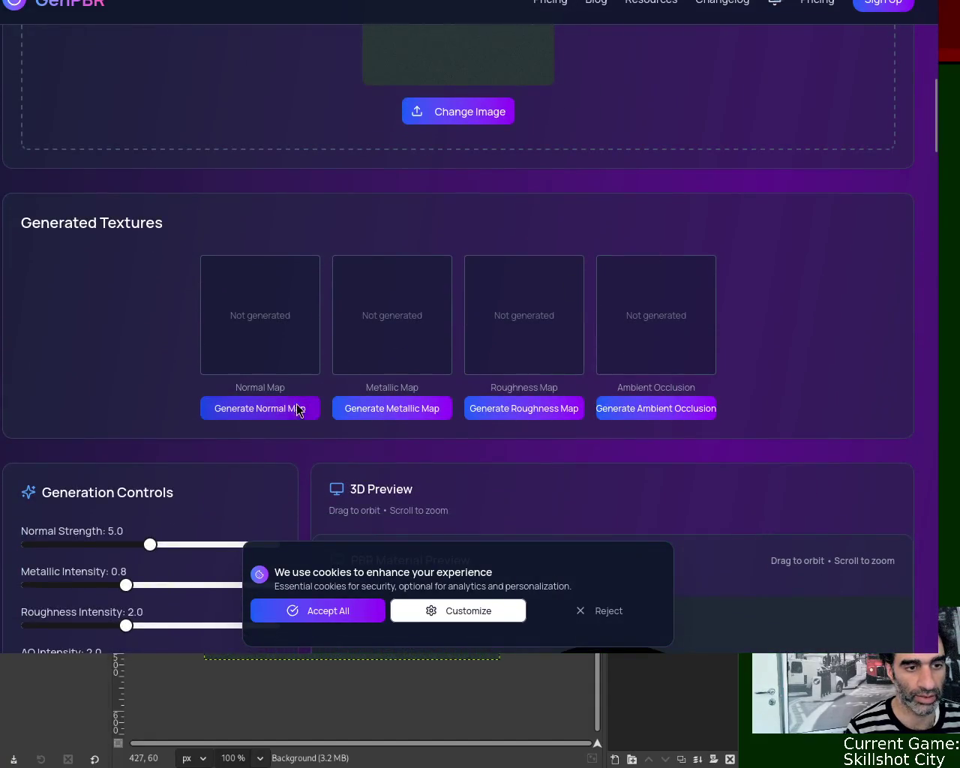
{"action": "left_click", "coordinate": [289, 413]}
{"action": "left_click", "coordinate": [374, 411]}
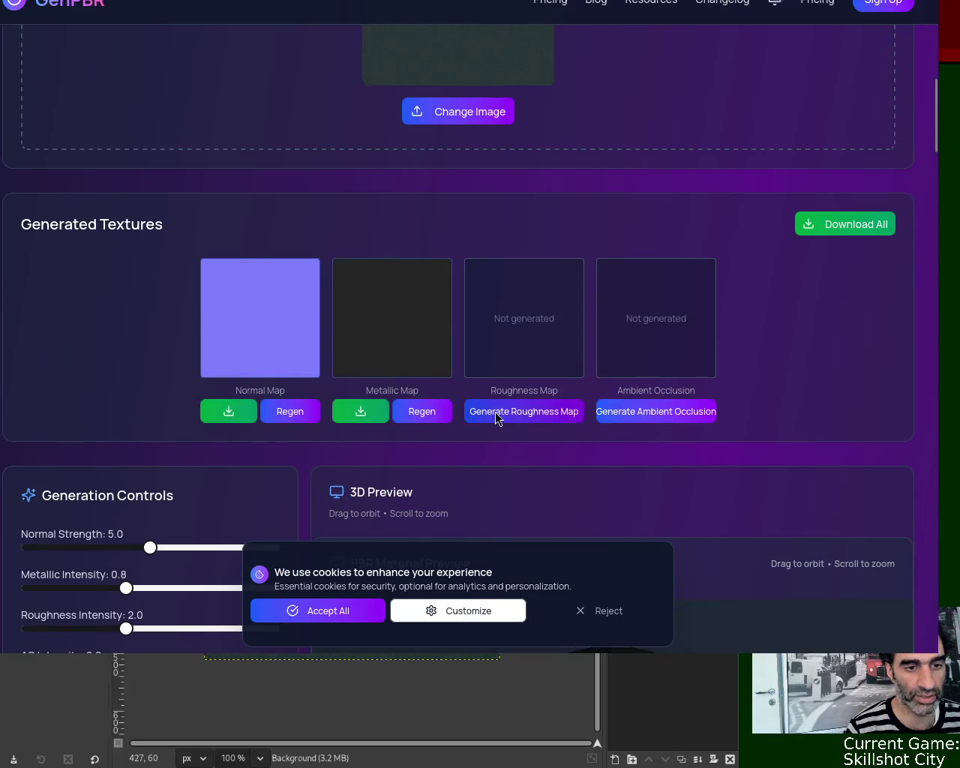
{"action": "left_click", "coordinate": [504, 416]}
{"action": "left_click", "coordinate": [636, 412]}
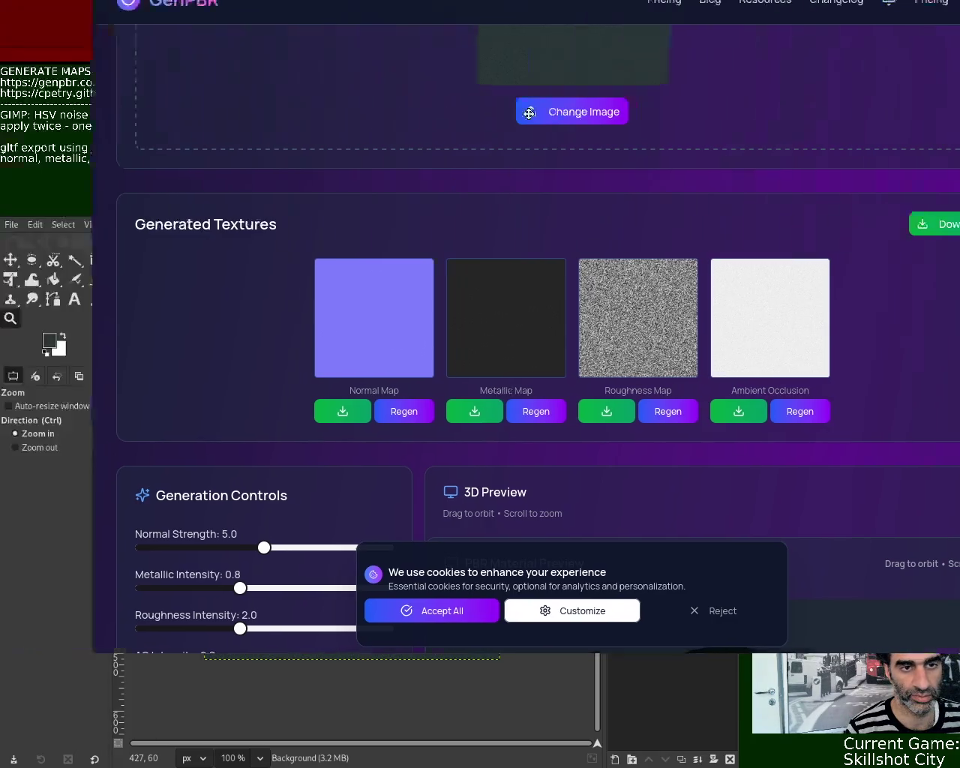
- Shift the browser aside briefly to check GIMP, then open a new browser tab
{"action": "left_click_drag", "start_coordinate": [417, 156], "coordinate": [808, 219]}
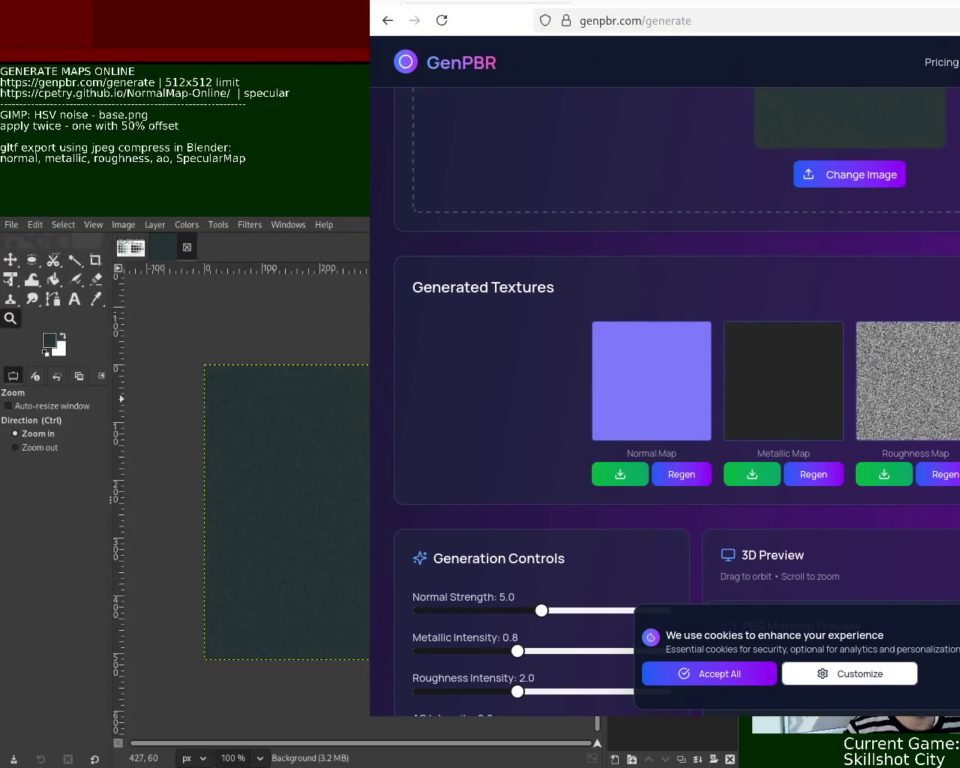
{"action": "left_click_drag", "start_coordinate": [757, 191], "coordinate": [388, 150]}
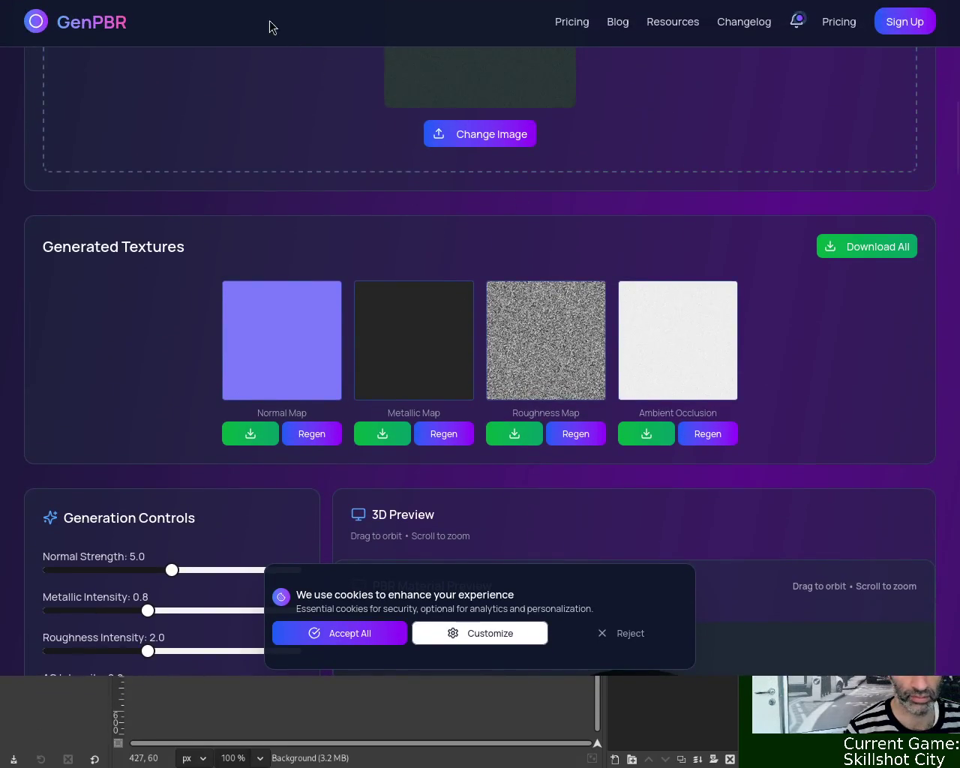
{"action": "key", "text": "ctrl+t"}
- Open NormalMap-Online from the 'cp' address suggestion and toggle between its Pictures and HeightMap inputs
{"action": "type", "text": "cp"}
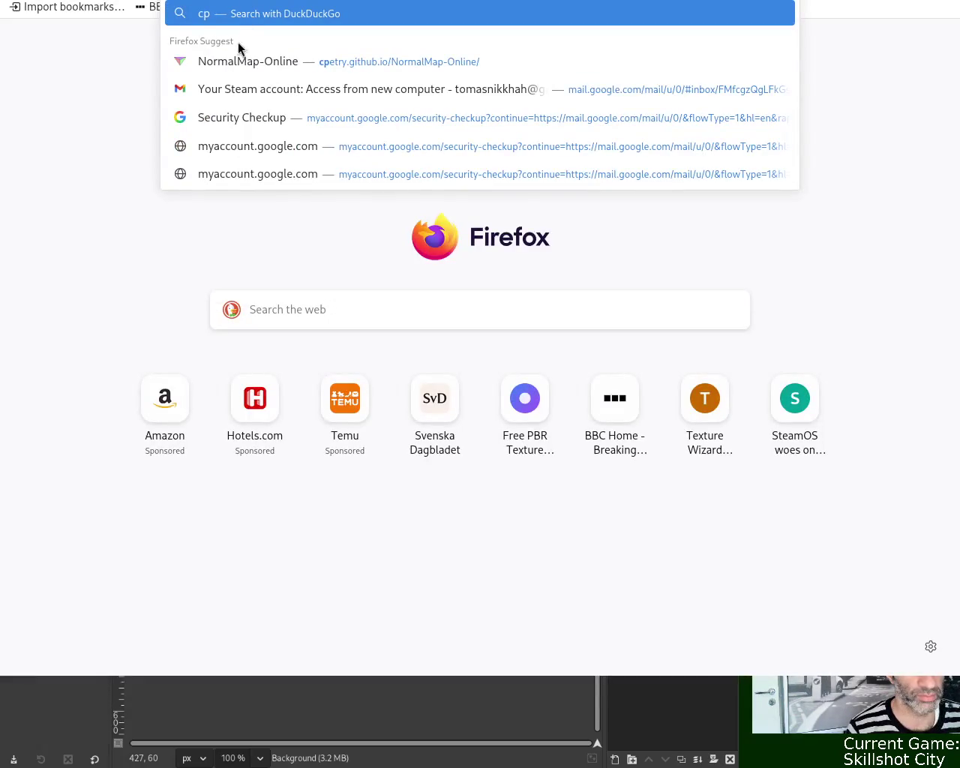
{"action": "left_click", "coordinate": [242, 59]}
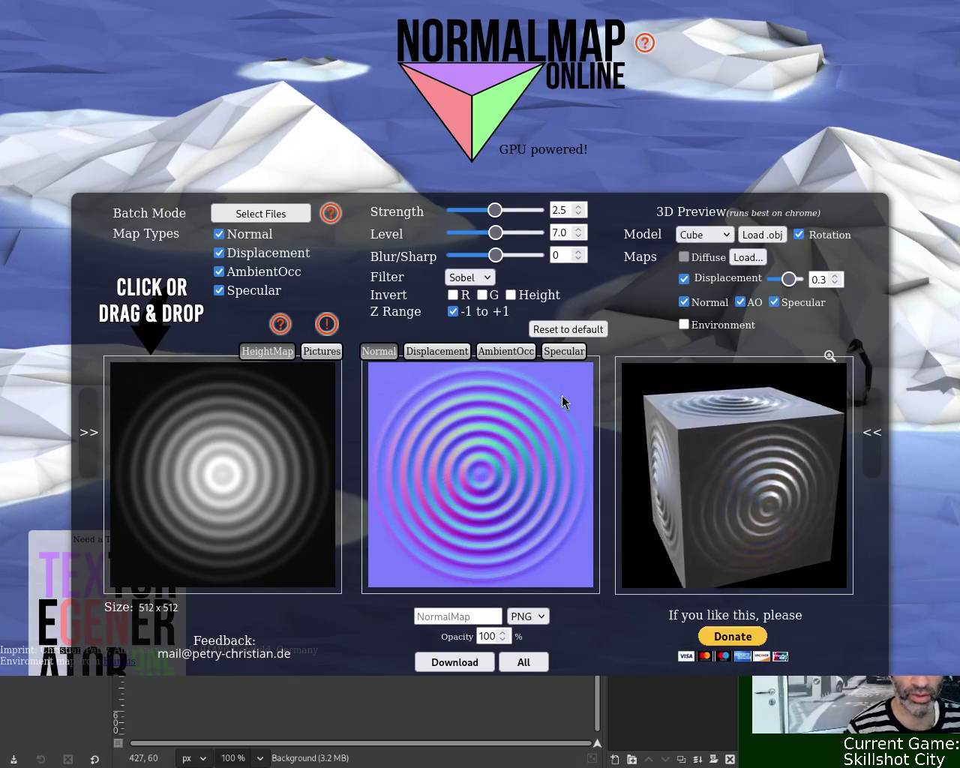
{"action": "left_click", "coordinate": [315, 353]}
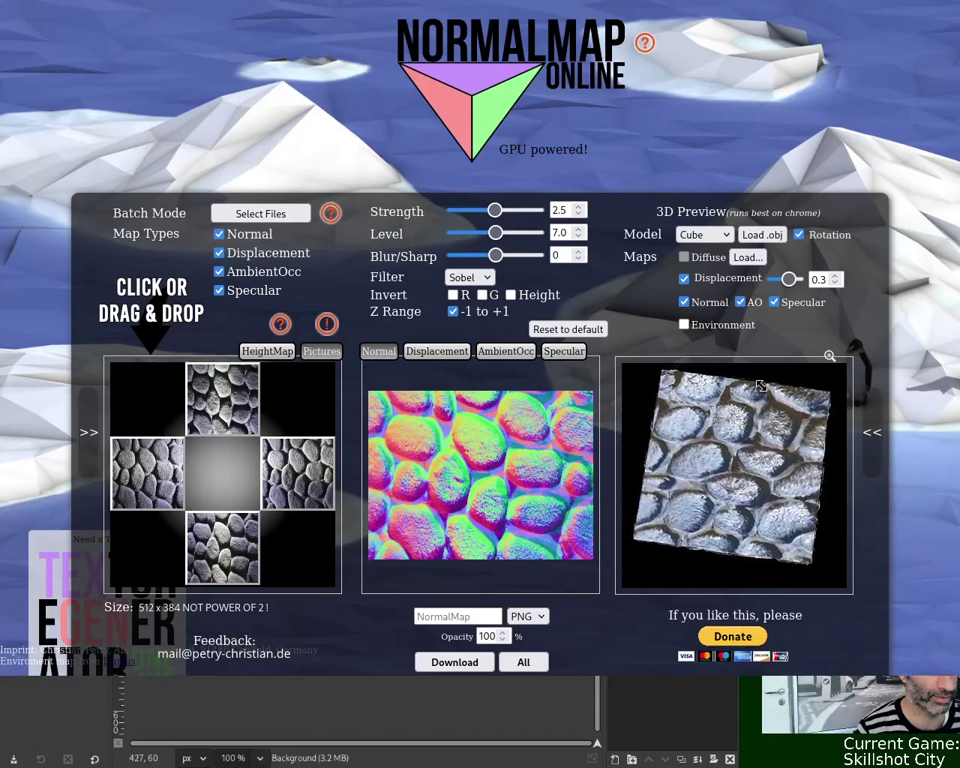
{"action": "left_click_drag", "start_coordinate": [760, 386], "coordinate": [688, 325]}
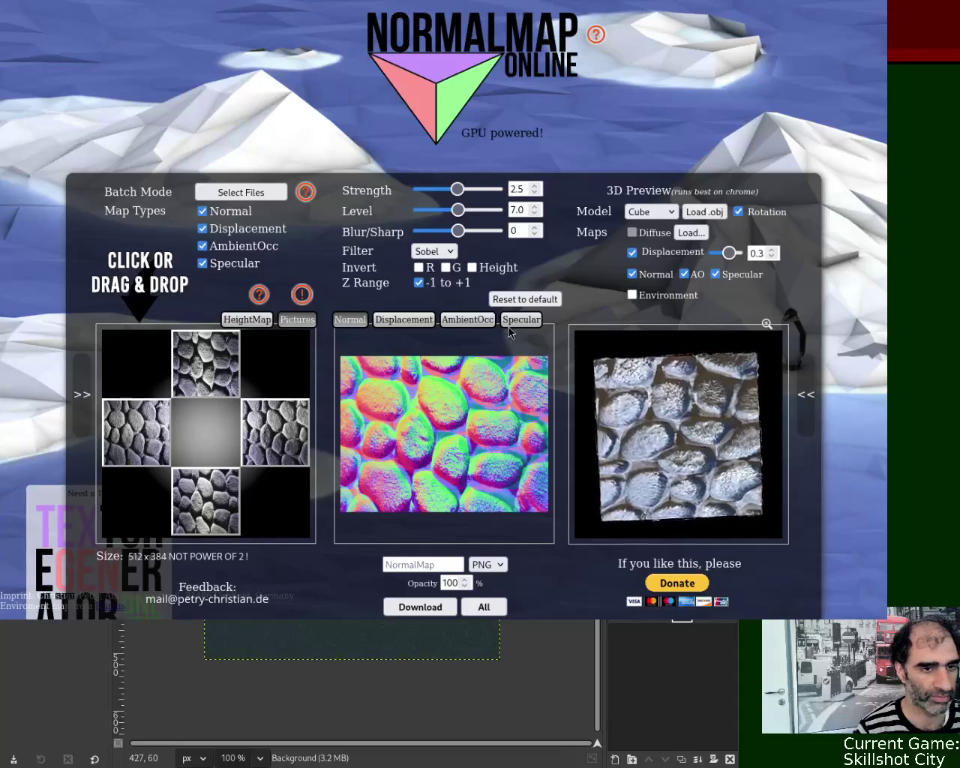
{"action": "left_click", "coordinate": [258, 324]}
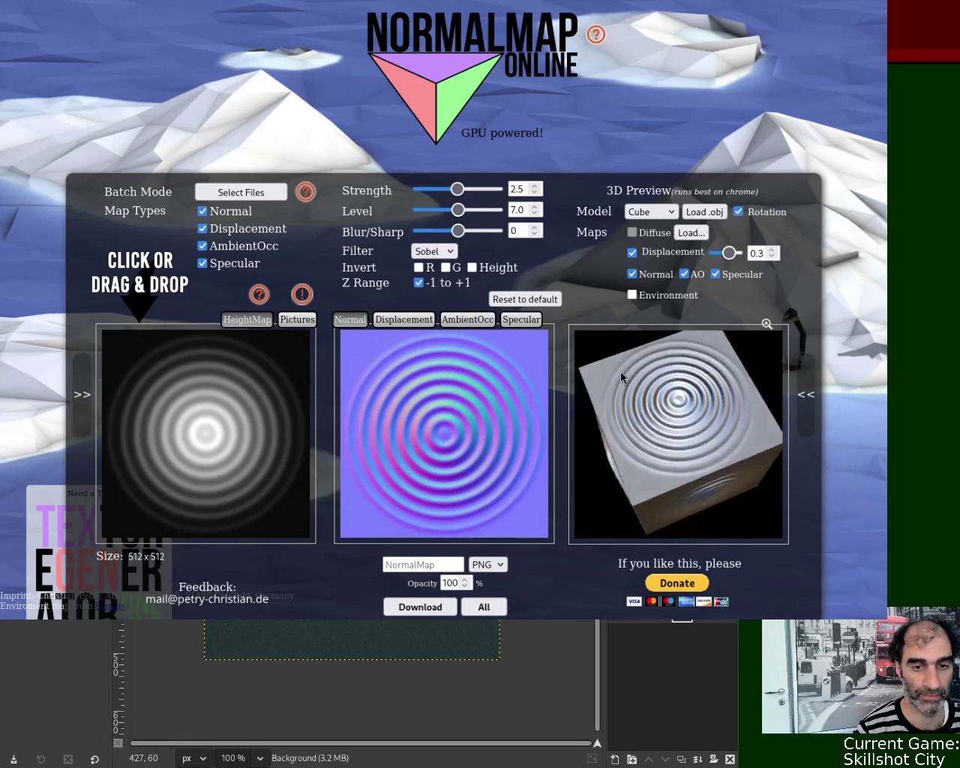
{"action": "left_click", "coordinate": [304, 320]}
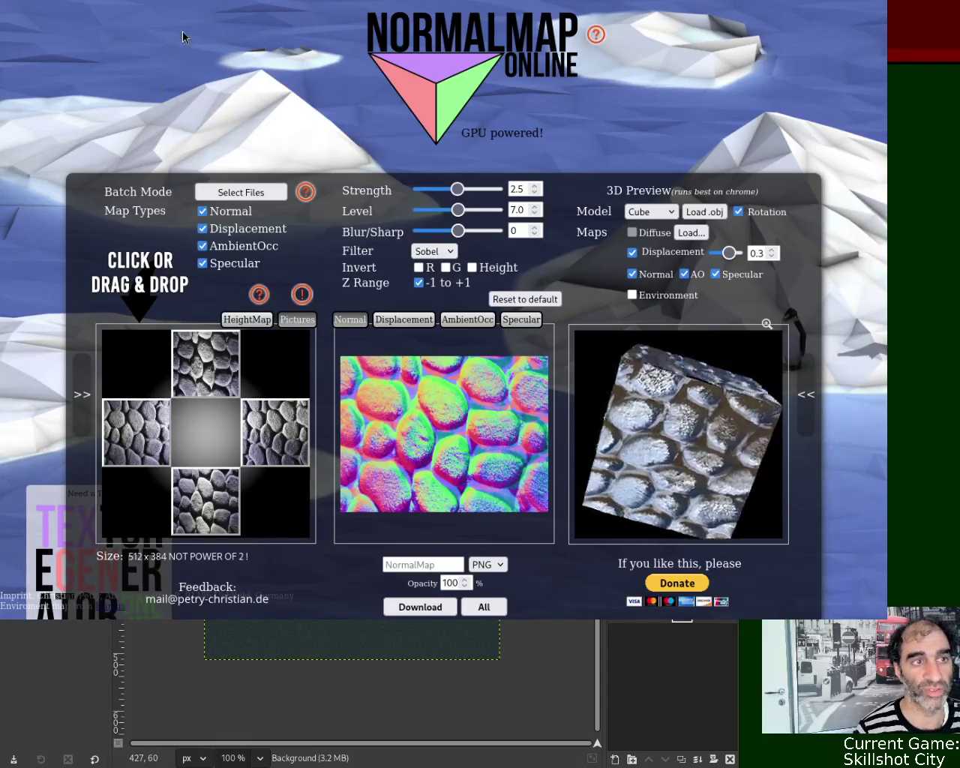
- Load the teal texture into the top, right and bottom picture slots, preview Specular, and return to GenPBR
{"action": "left_click", "coordinate": [213, 364]}
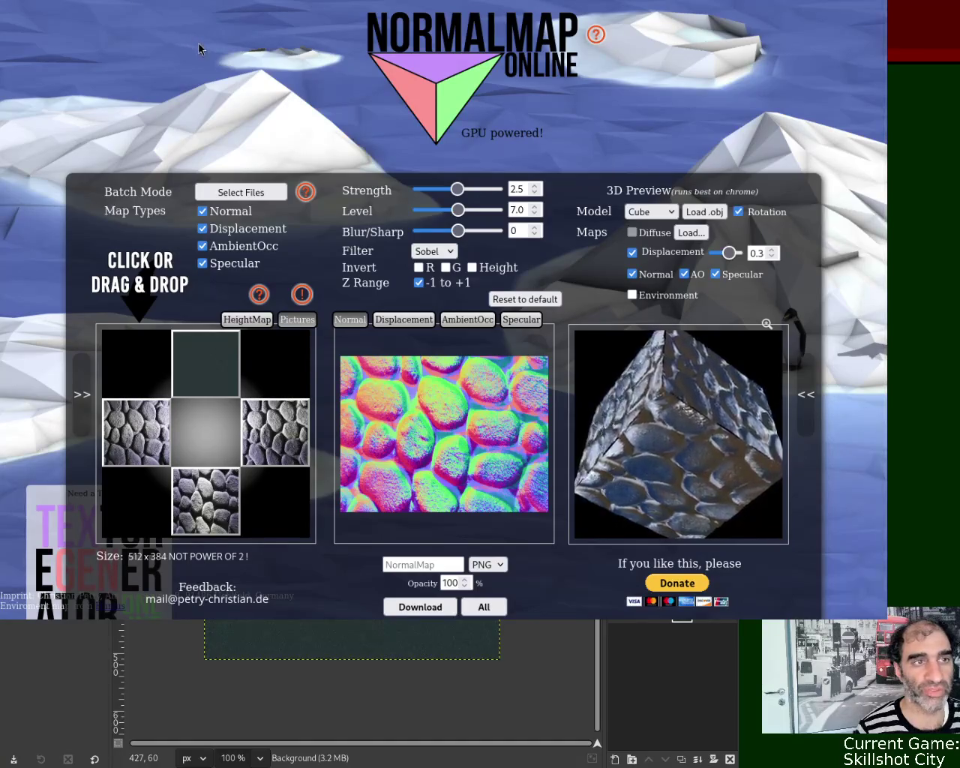
{"action": "left_click", "coordinate": [261, 432]}
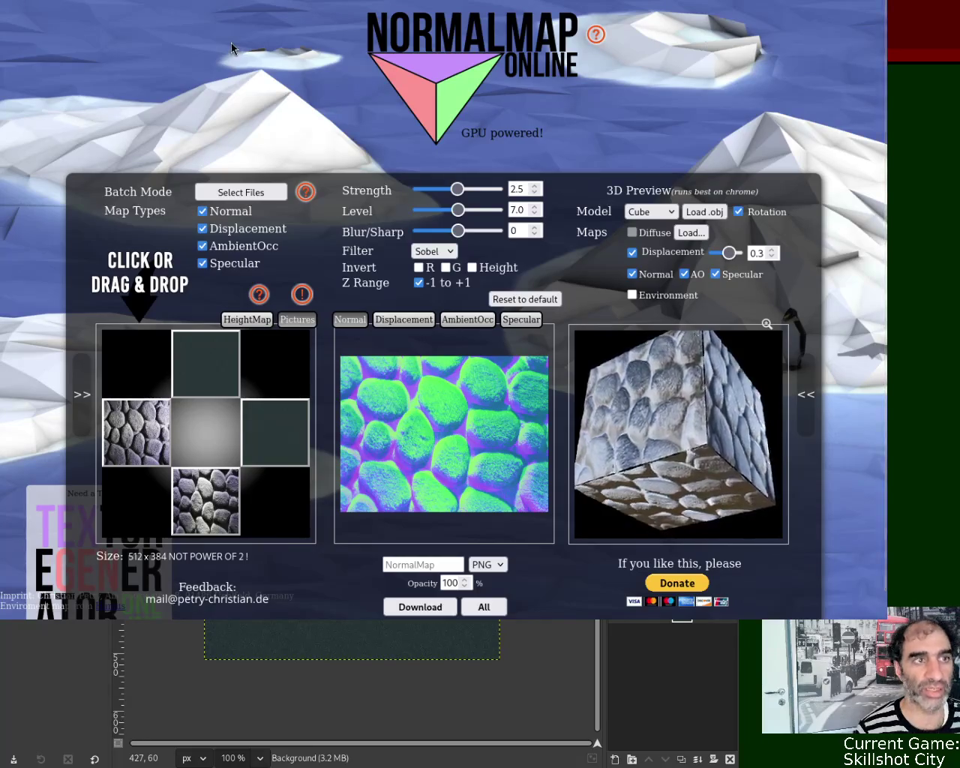
{"action": "left_click", "coordinate": [206, 498]}
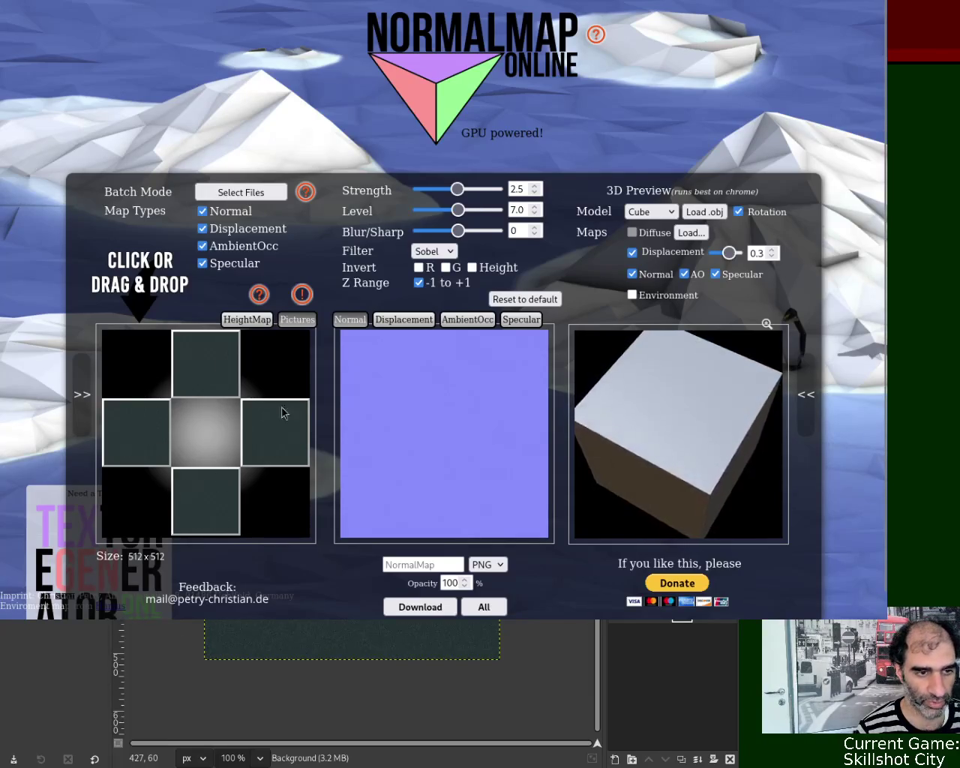
{"action": "left_click", "coordinate": [525, 323]}
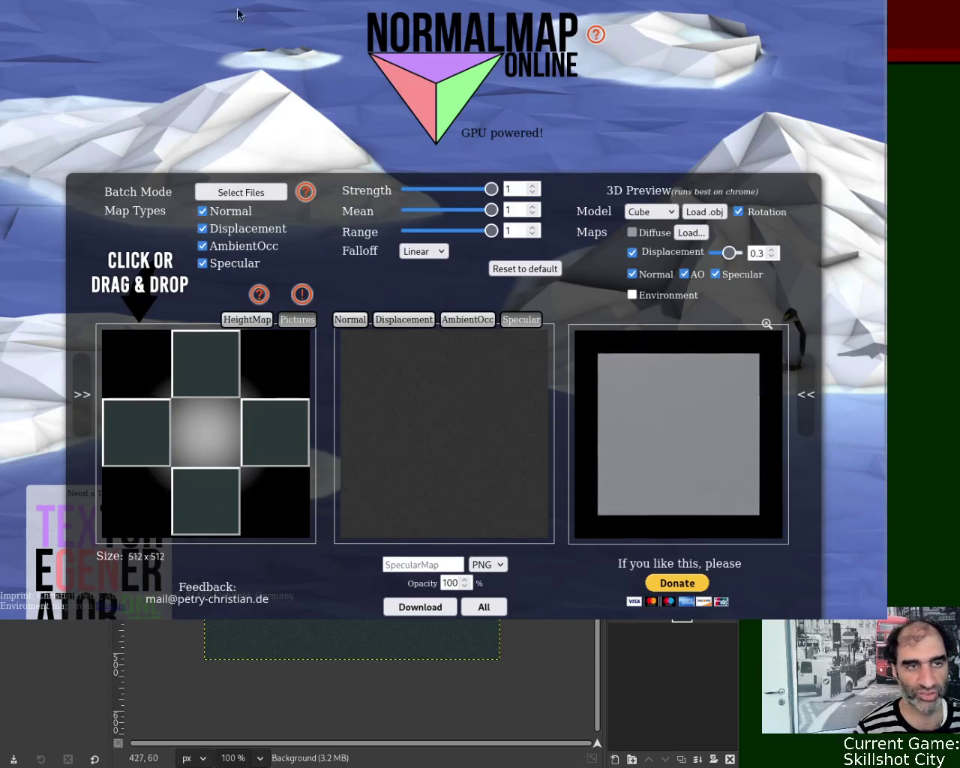
{"action": "key", "text": "ctrl+Tab"}
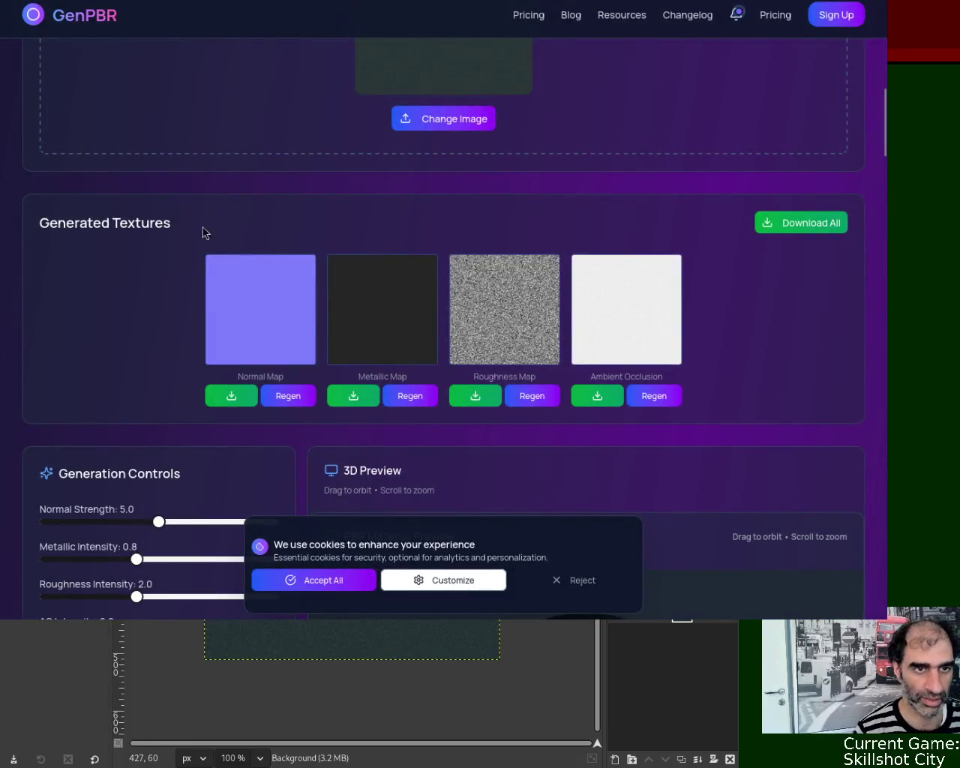
- Scroll GenPBR to review the four generated maps, then return to NormalMap Online
{"action": "left_click_drag", "start_coordinate": [886, 101], "coordinate": [888, 12]}
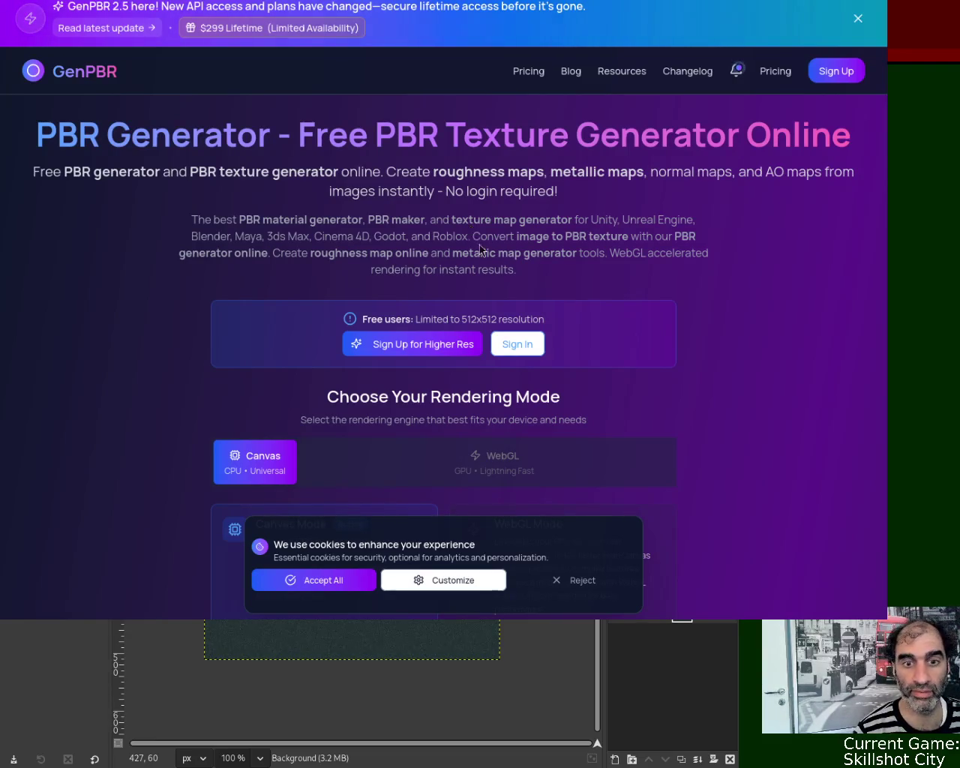
{"action": "left_click_drag", "start_coordinate": [875, 54], "coordinate": [866, 154]}
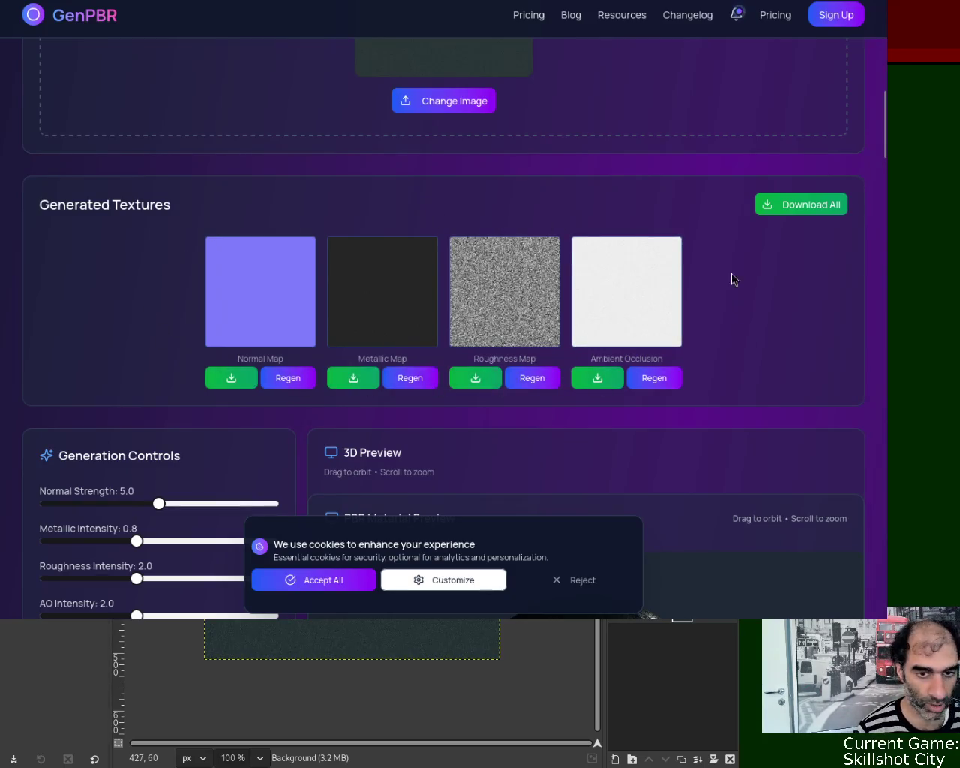
{"action": "mouse_move", "coordinate": [885, 124]}
{"action": "left_mouse_down"}
{"action": "mouse_move", "coordinate": [889, 7]}
{"action": "mouse_move", "coordinate": [887, 137]}
{"action": "left_mouse_up"}
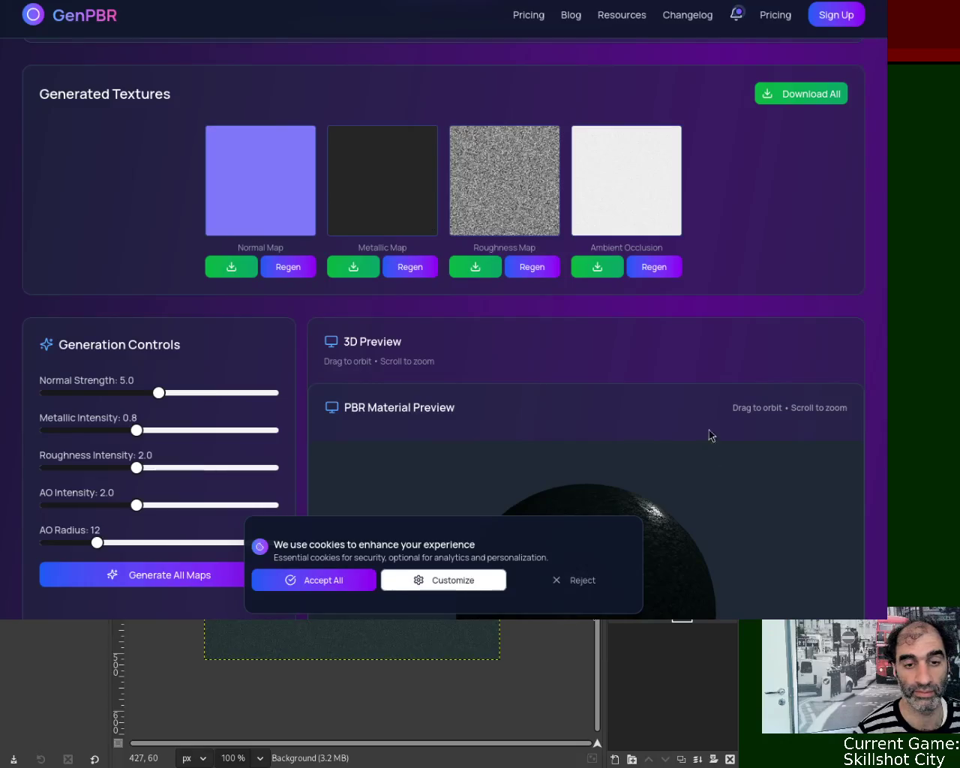
{"action": "key", "text": "ctrl+Tab"}
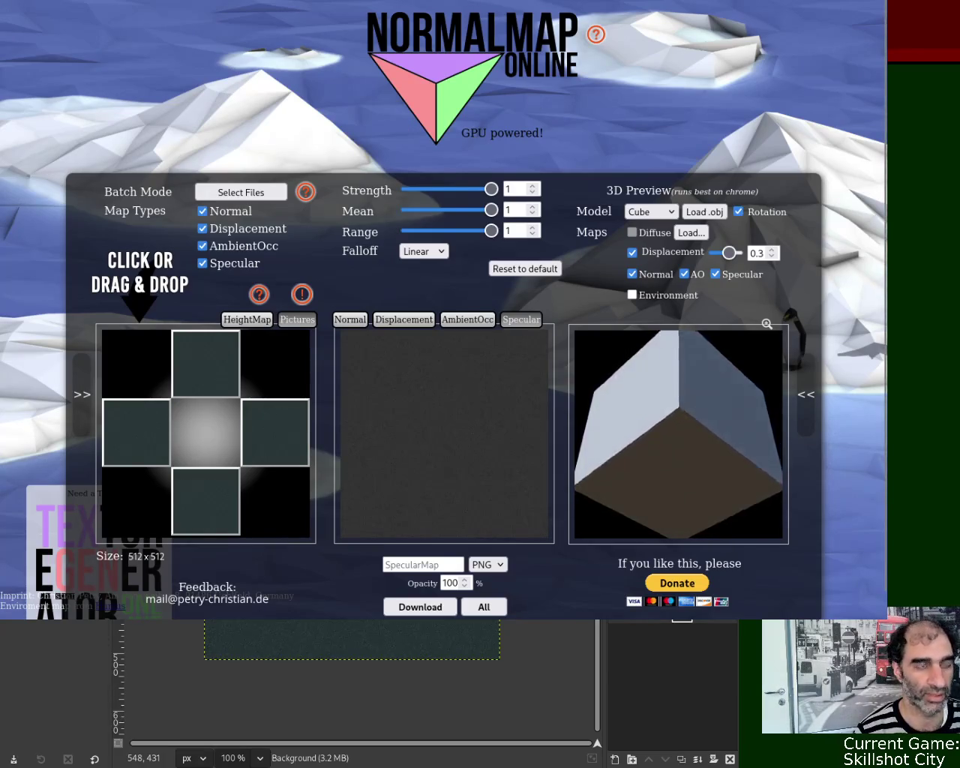
- Switch from the NormalMap Online tab back to the GenPBR tab
{"action": "key", "text": "ctrl+Tab"}
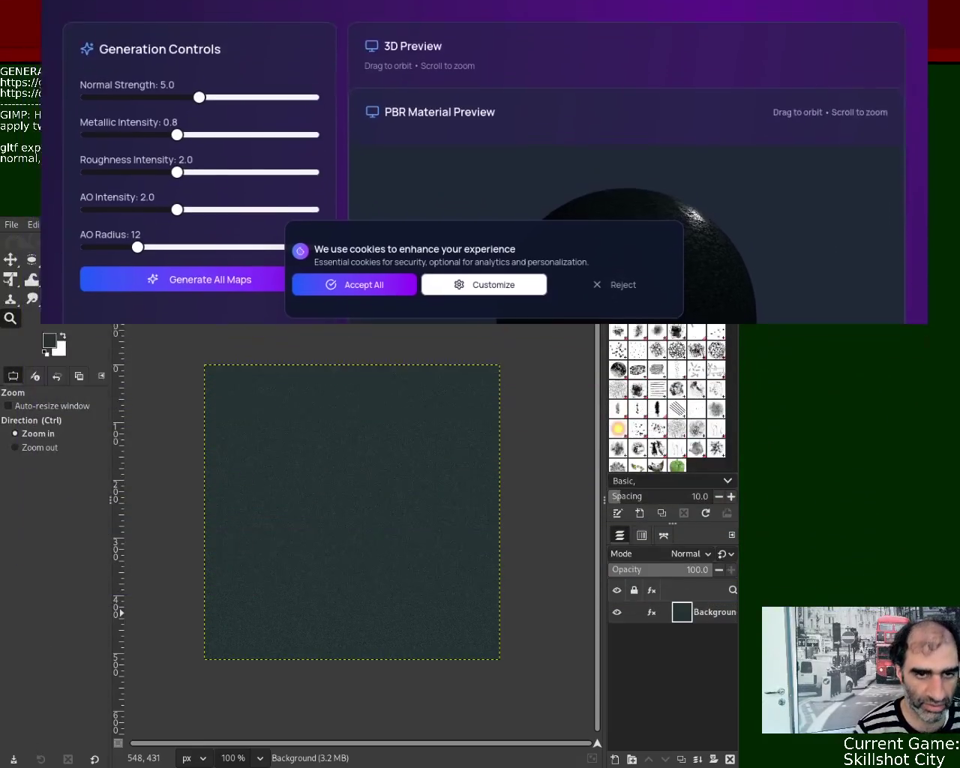
- Drag the browser window aside to reveal the dark teal noise texture in GIMP
{"action": "mouse_move", "coordinate": [419, 231]}
{"action": "left_mouse_down"}
{"action": "mouse_move", "coordinate": [388, 235]}
{"action": "mouse_move", "coordinate": [397, 238]}
{"action": "left_mouse_up"}
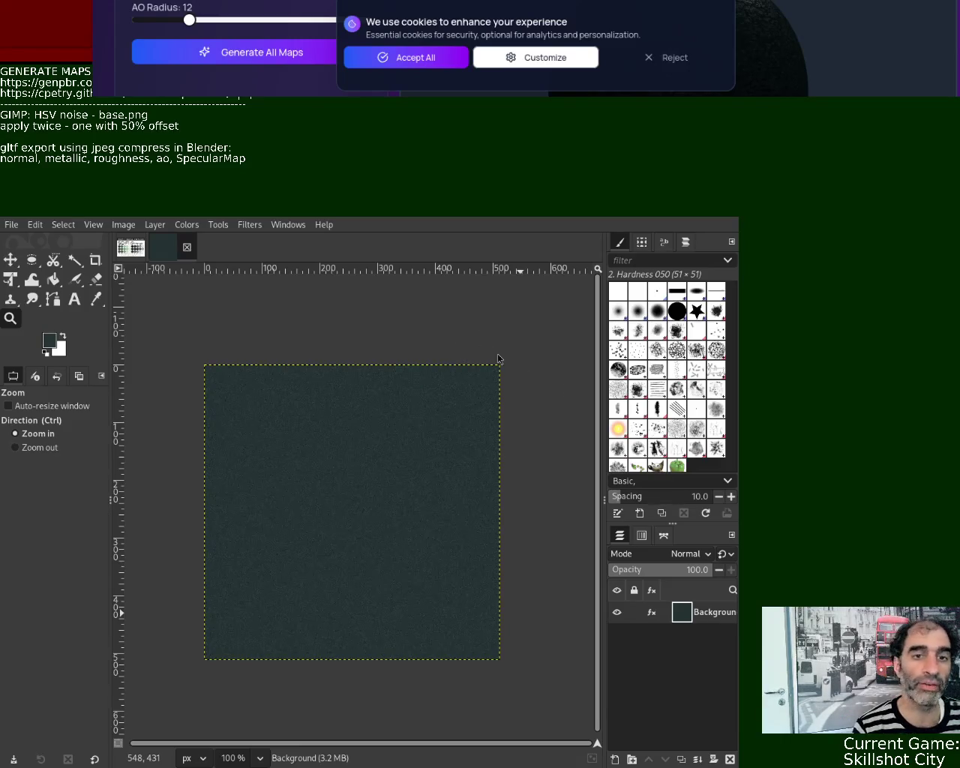
- Bring the SCI-FI Grunge palette image to the front in GIMP
{"action": "left_click", "coordinate": [131, 246]}
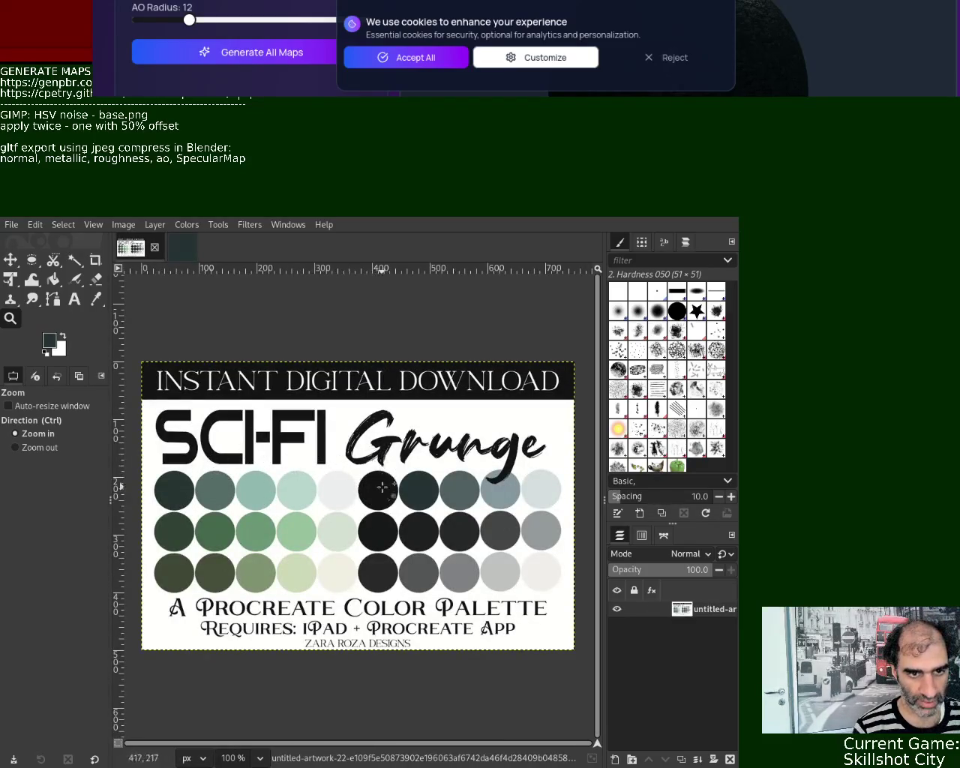
- Sample a grey-teal foreground colour from the palette circles and close the dark teal noise texture
{"action": "left_click", "coordinate": [96, 299]}
{"action": "left_click", "coordinate": [458, 496]}
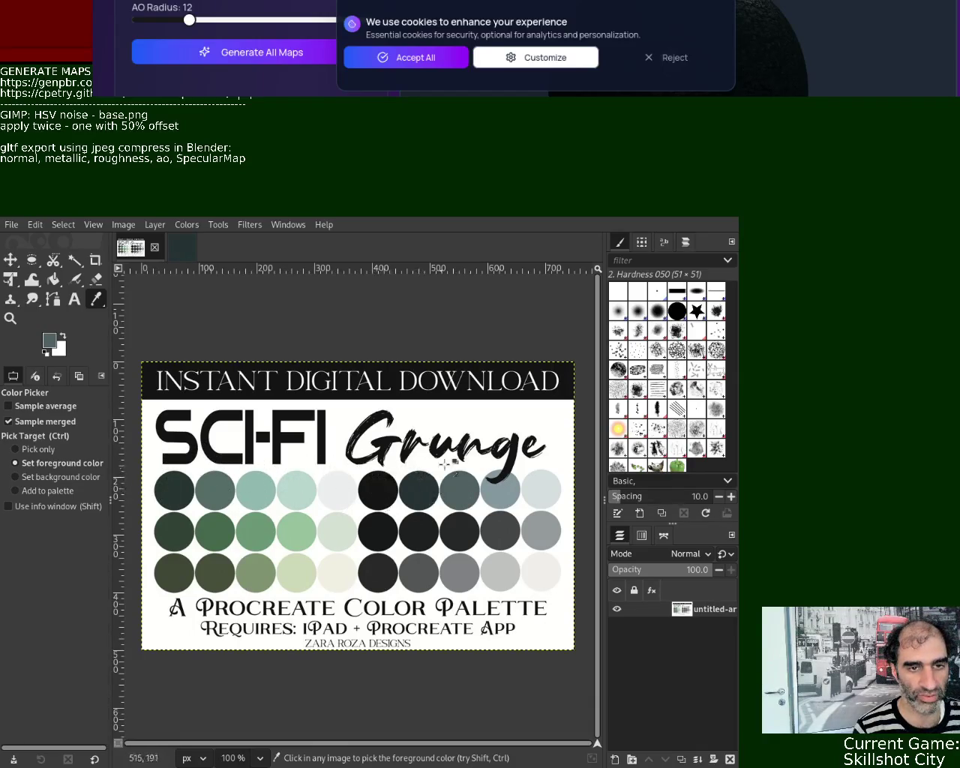
{"action": "left_click", "coordinate": [192, 259]}
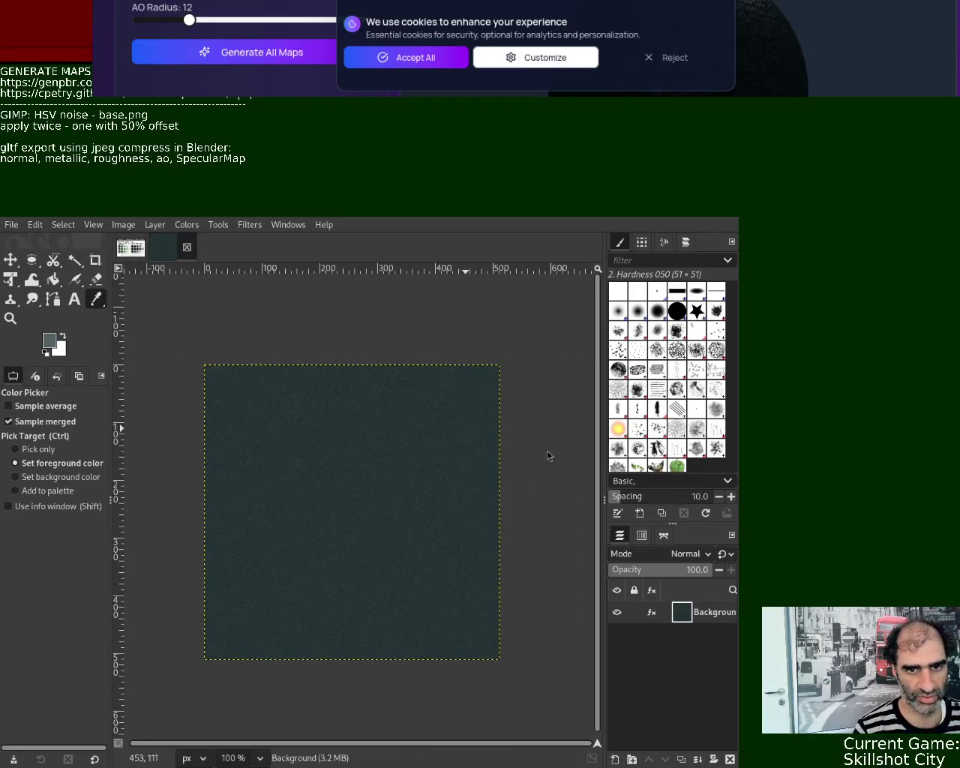
{"action": "key", "text": "ctrl+w"}
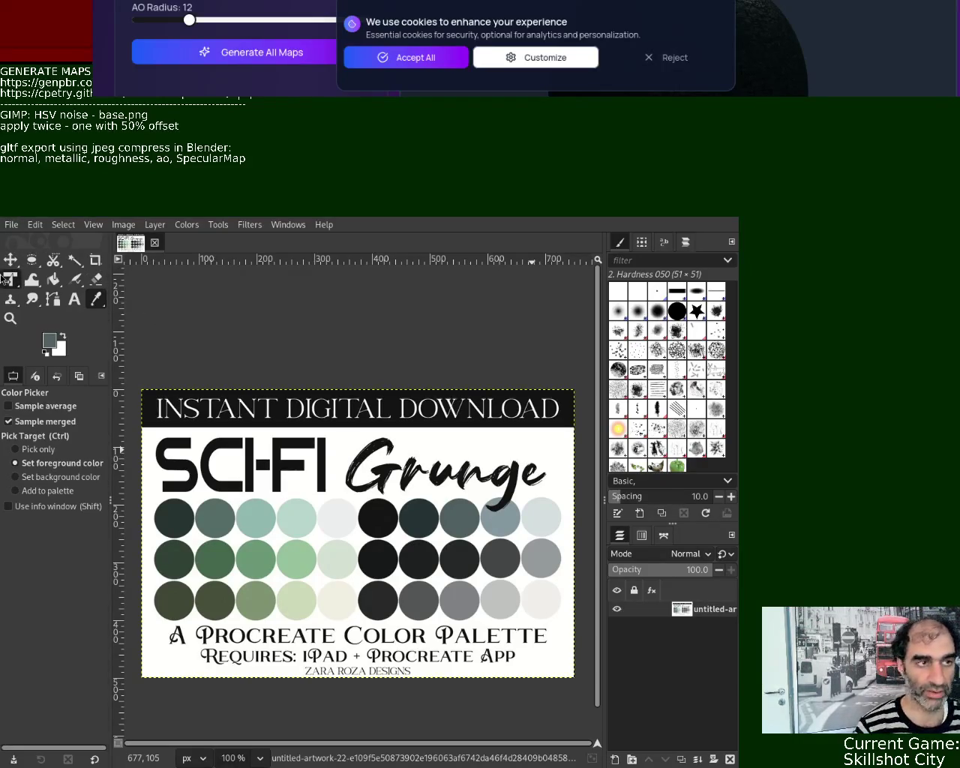
- Create a new blank 512×512 image and bring the GenPBR browser window back in front
{"action": "key", "text": "ctrl+n"}
{"action": "key", "text": "Return"}
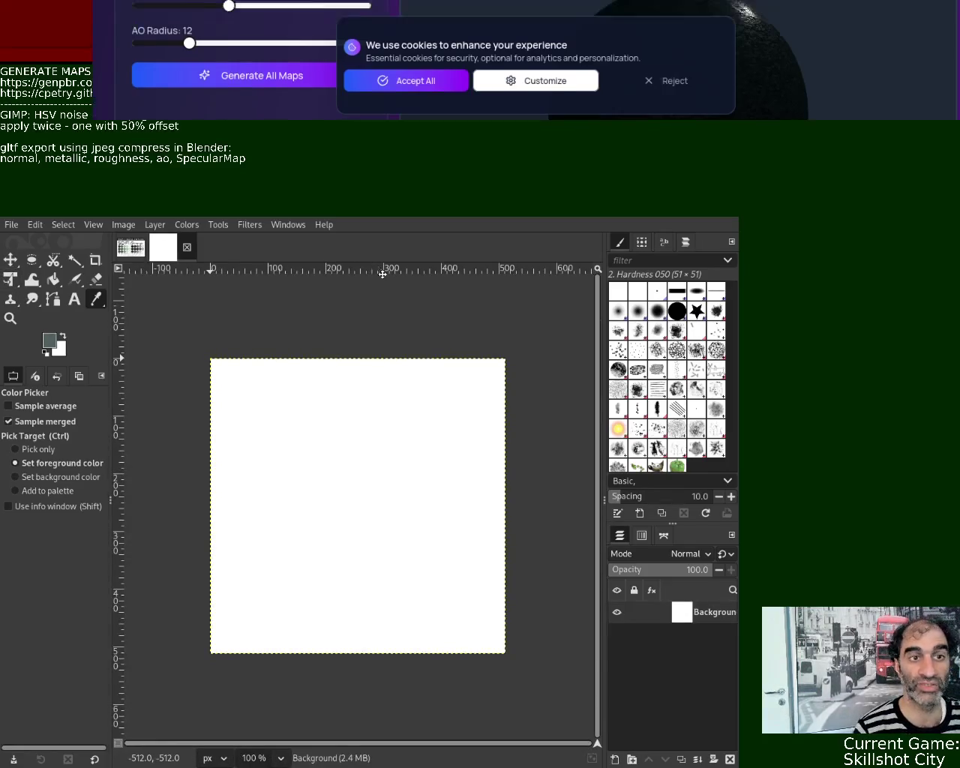
{"action": "key", "text": "alt+Tab"}
- Review the uploaded base texture on the GenPBR page, then move the browser aside to reveal GIMP
{"action": "mouse_move", "coordinate": [511, 372]}
{"action": "left_mouse_down"}
{"action": "mouse_move", "coordinate": [396, 275]}
{"action": "mouse_move", "coordinate": [374, 277]}
{"action": "left_mouse_up"}
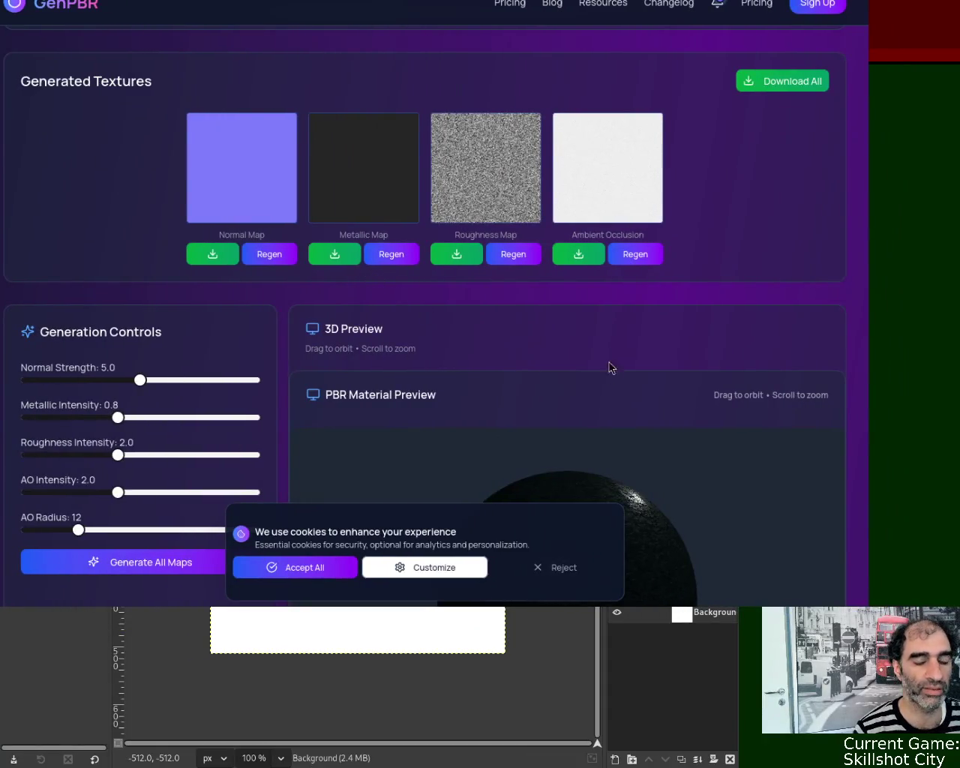
{"action": "left_click_drag", "start_coordinate": [866, 124], "coordinate": [866, 29]}
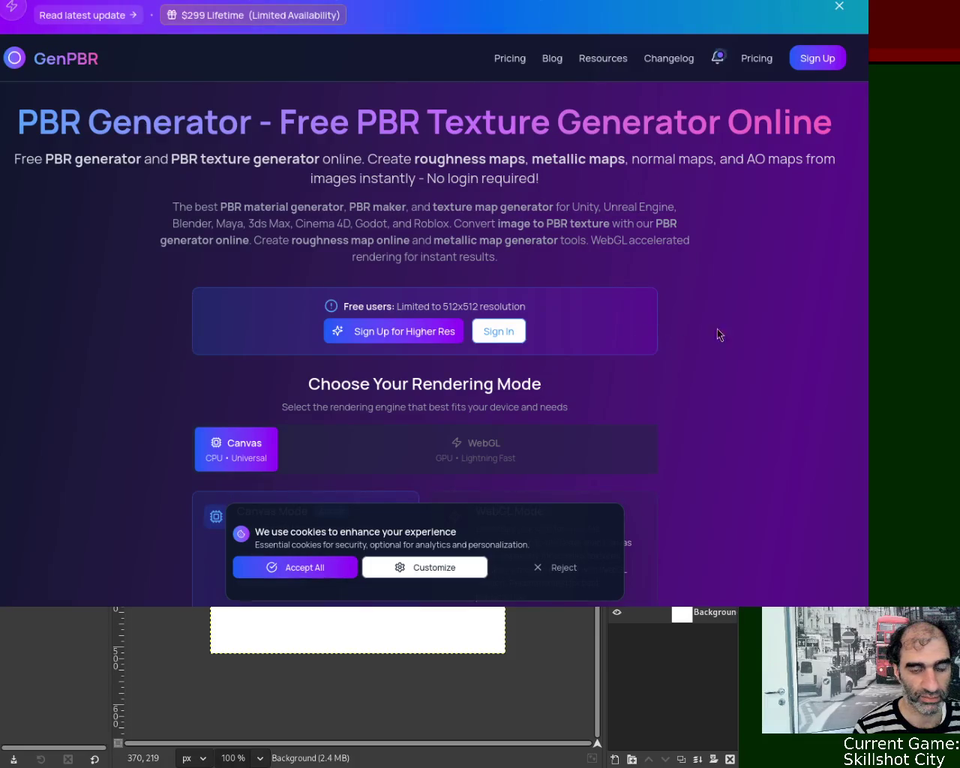
{"action": "left_click_drag", "start_coordinate": [865, 38], "coordinate": [868, 102]}
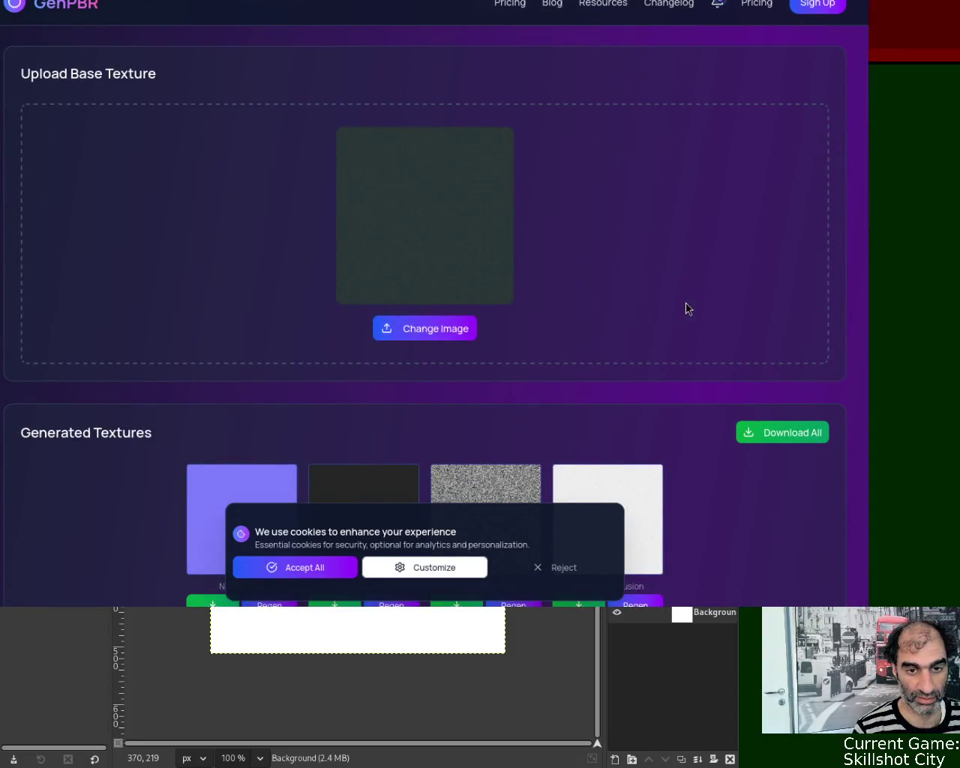
{"action": "left_click_drag", "start_coordinate": [867, 90], "coordinate": [868, 80]}
{"action": "left_click", "coordinate": [363, 0]}
{"action": "key", "text": "Escape"}
{"action": "scroll", "coordinate": [422, 75], "scroll_direction": "up", "scroll_amount": 8}
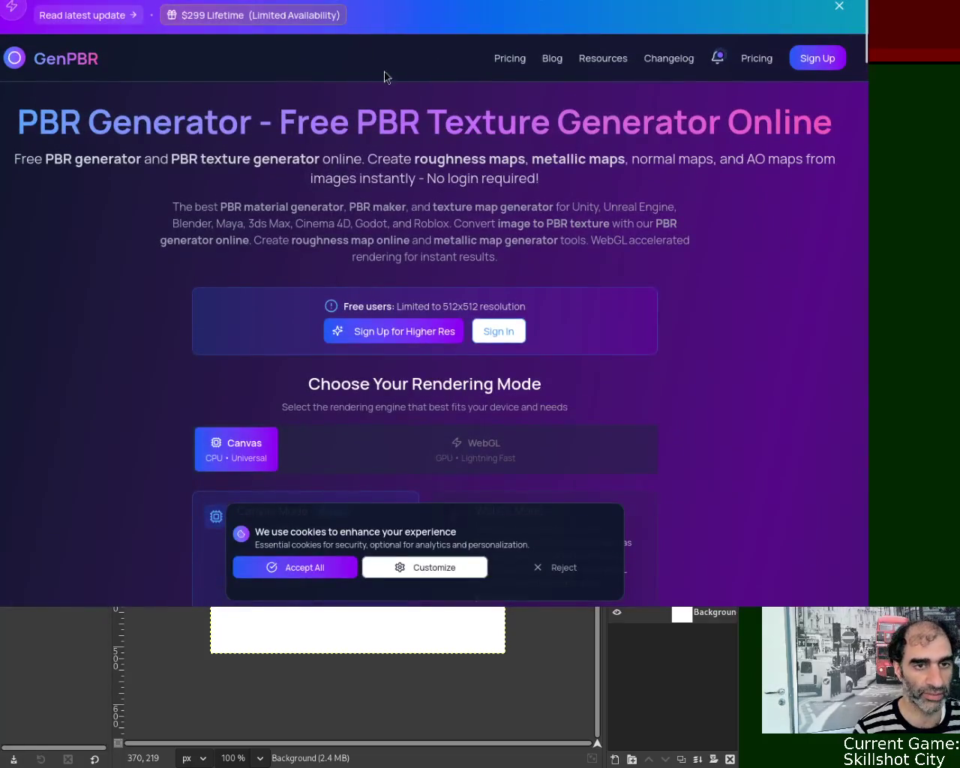
{"action": "key", "text": "super+h"}
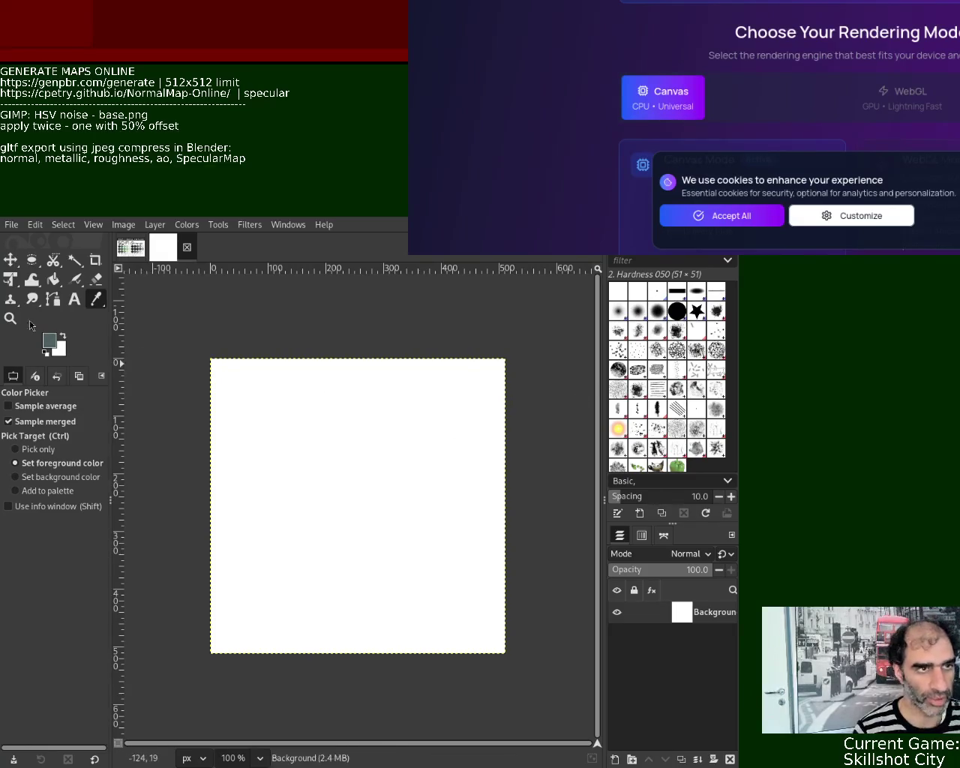
- Bucket-fill the white canvas with grey-teal and reapply the HSV Noise filter to it
{"action": "left_click", "coordinate": [56, 281]}
{"action": "left_click", "coordinate": [321, 467]}
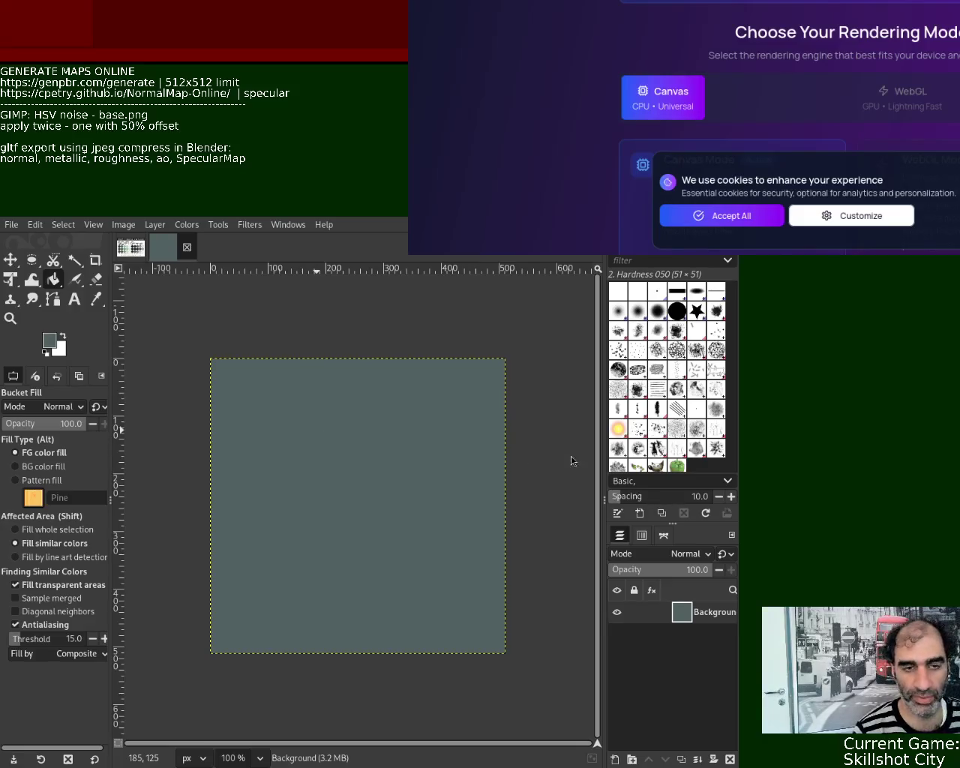
{"action": "left_click", "coordinate": [138, 252]}
{"action": "left_click", "coordinate": [190, 257]}
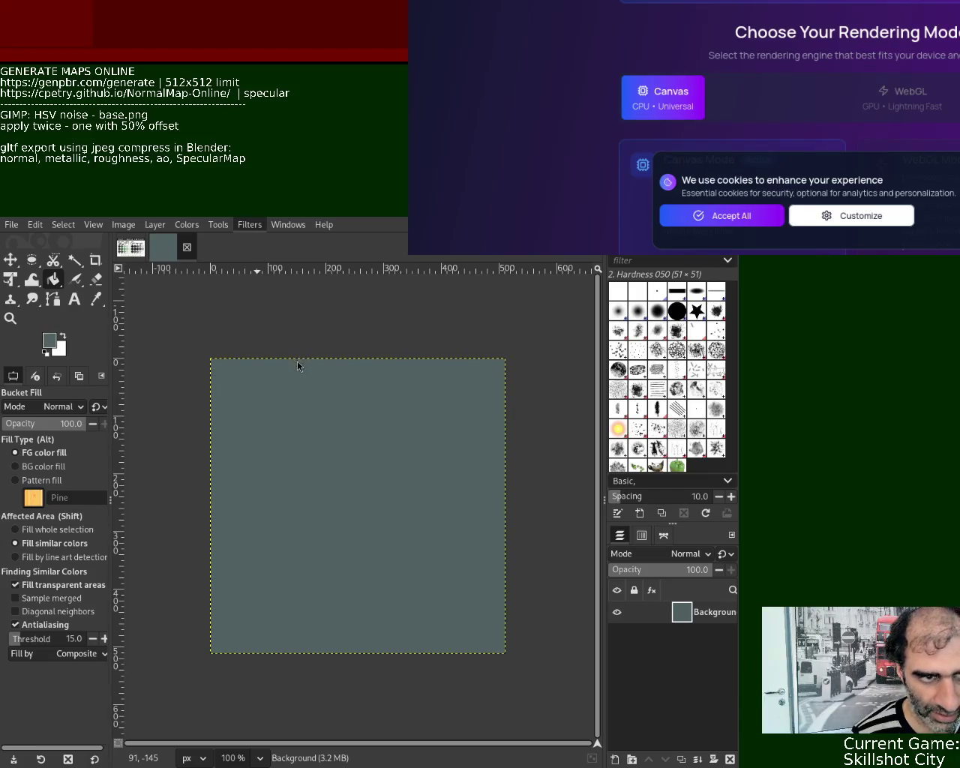
{"action": "key", "text": "ctrl+f"}
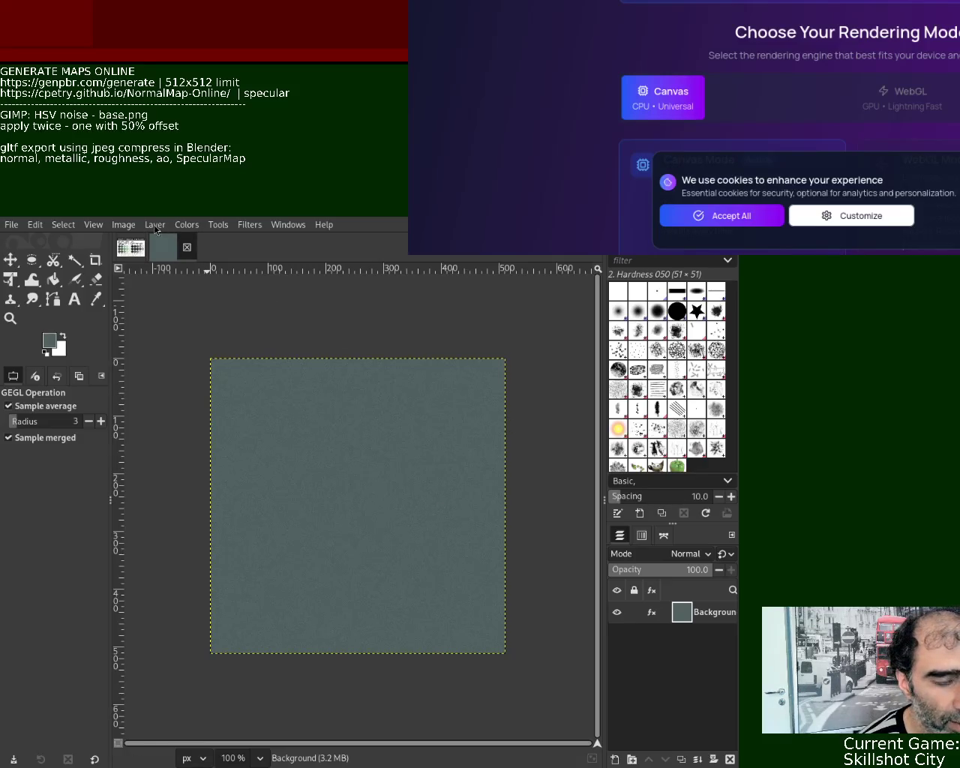
- Open the Offset Layer dialog to make the grey-teal texture tile seamlessly
{"action": "key", "text": "ctrl+shift+o"}
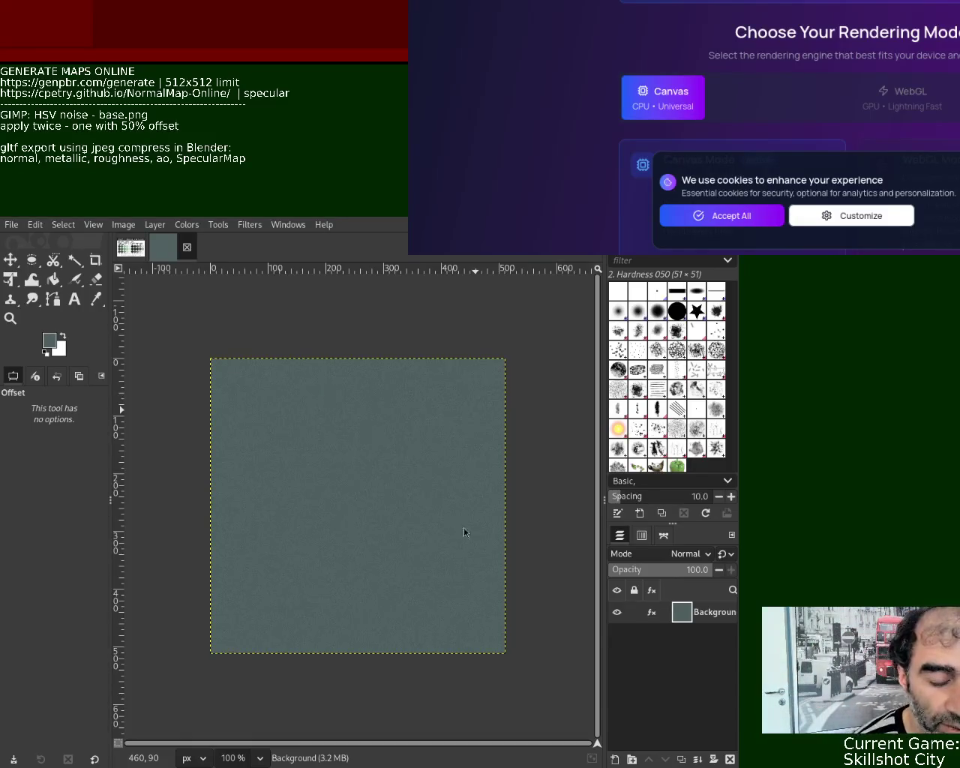
{"action": "left_click", "coordinate": [253, 225]}
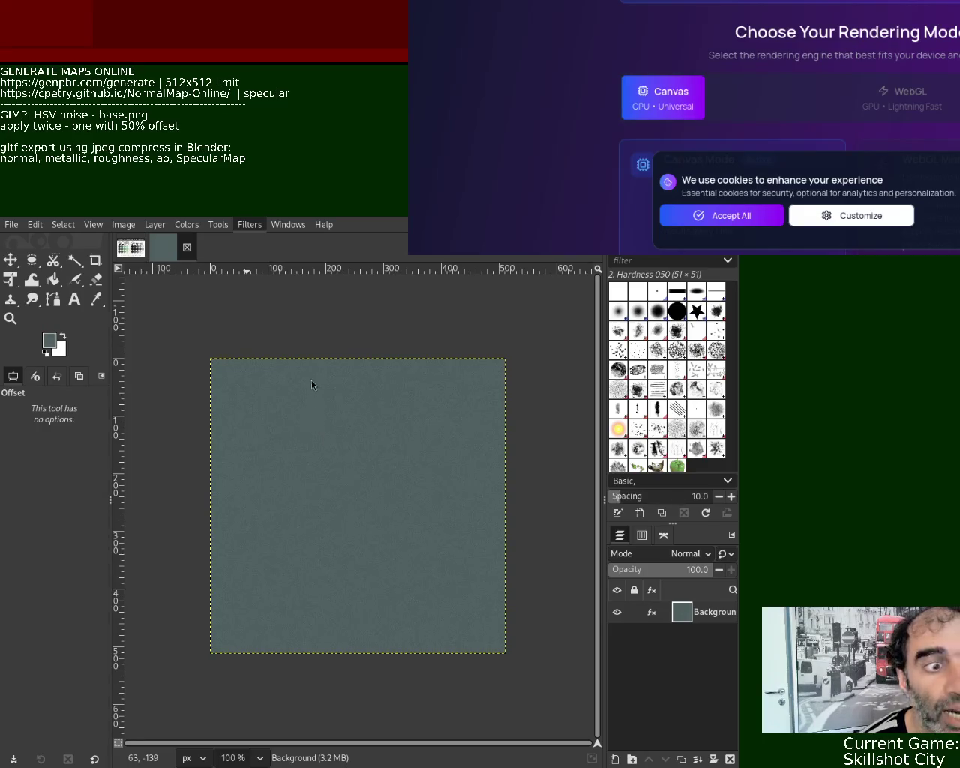
- Confirm the dialog settings to finish the seamless grey-green noise texture
{"action": "left_click", "coordinate": [508, 339]}
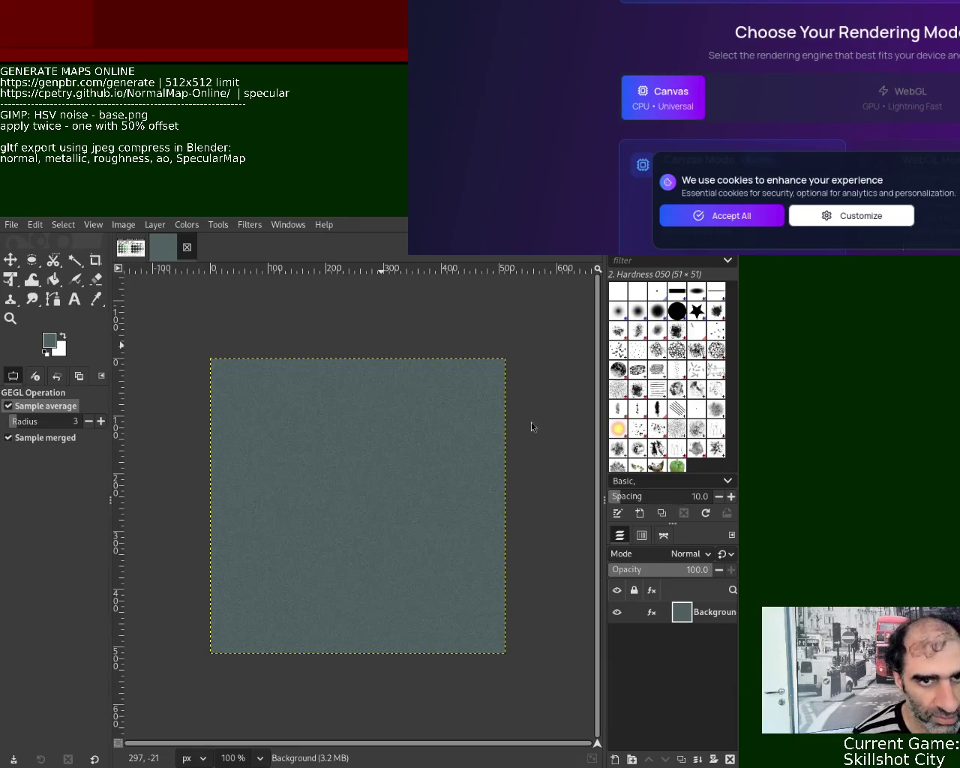
- Export the noise texture to the panda3d documents folder and enlarge the browser window over GIMP
{"action": "key", "text": "ctrl+e"}
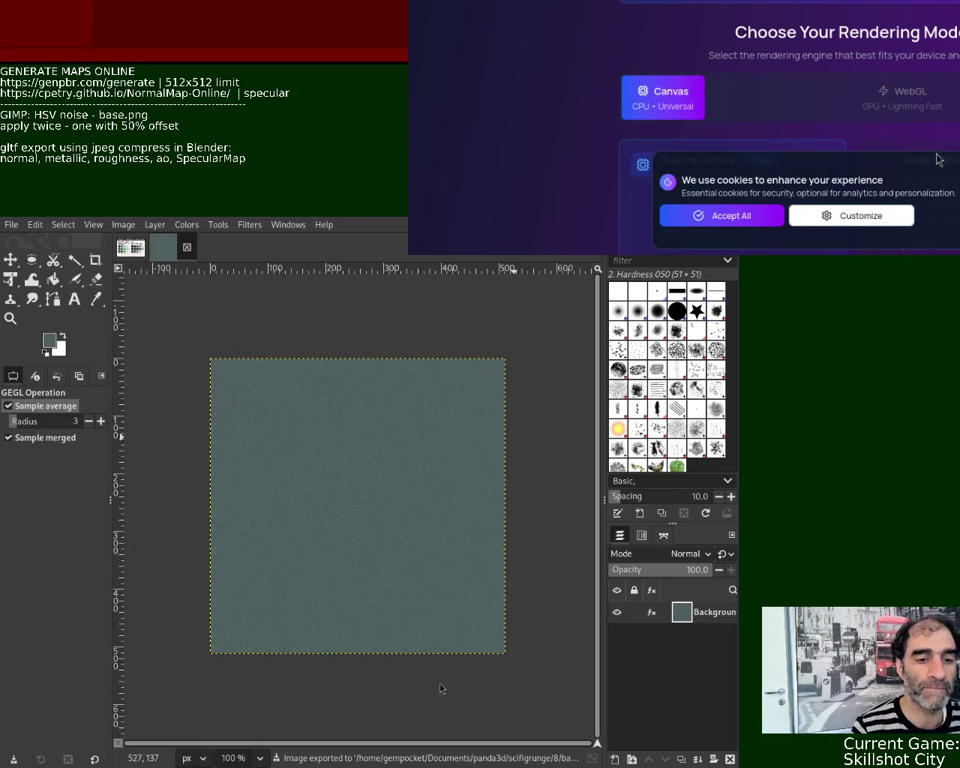
{"action": "mouse_move", "coordinate": [552, 300]}
{"action": "left_mouse_down"}
{"action": "mouse_move", "coordinate": [454, 332]}
{"action": "mouse_move", "coordinate": [454, 366]}
{"action": "left_mouse_up"}
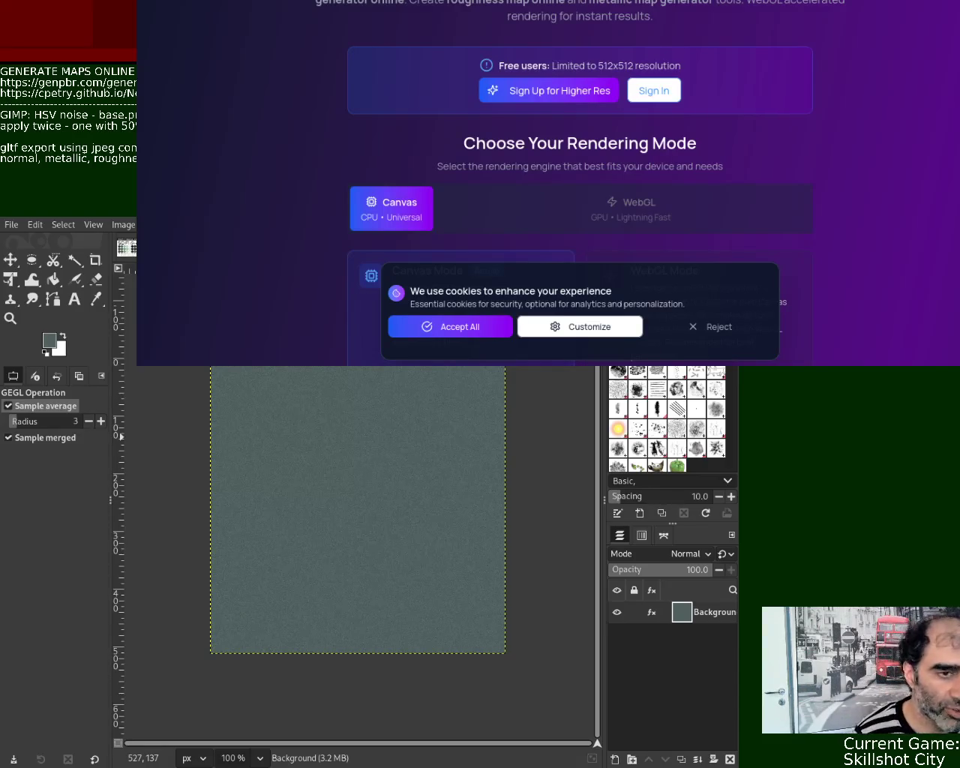
- Upload the exported grey-teal noise image through Choose File as GenPBR's base texture
{"action": "left_click_drag", "start_coordinate": [701, 28], "coordinate": [563, 287]}
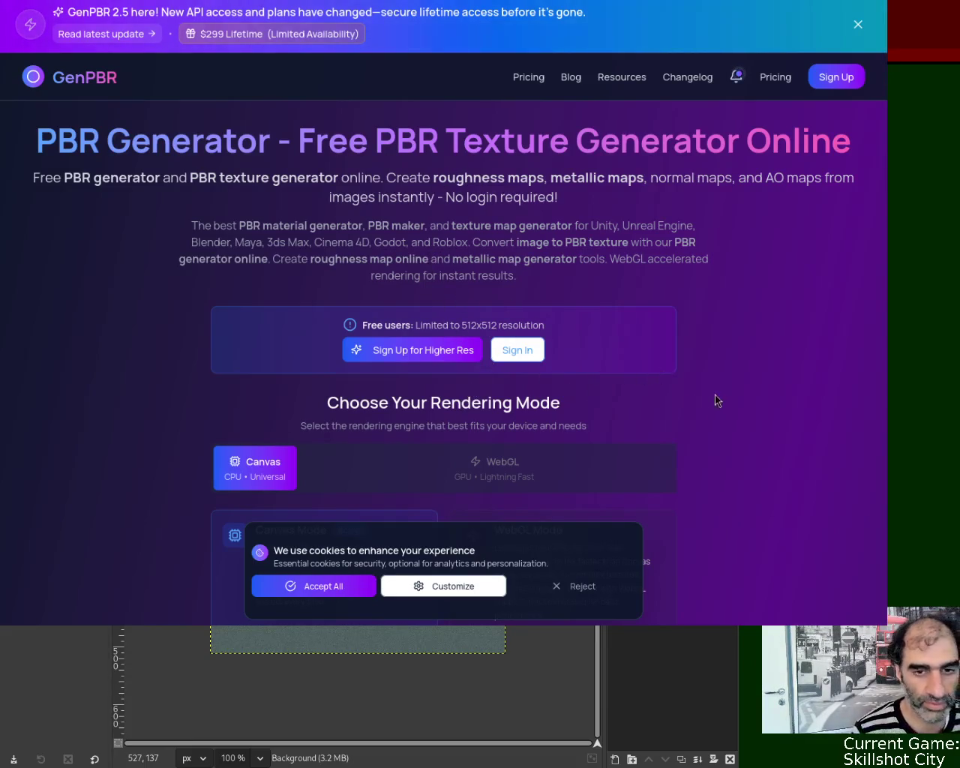
{"action": "mouse_move", "coordinate": [882, 90]}
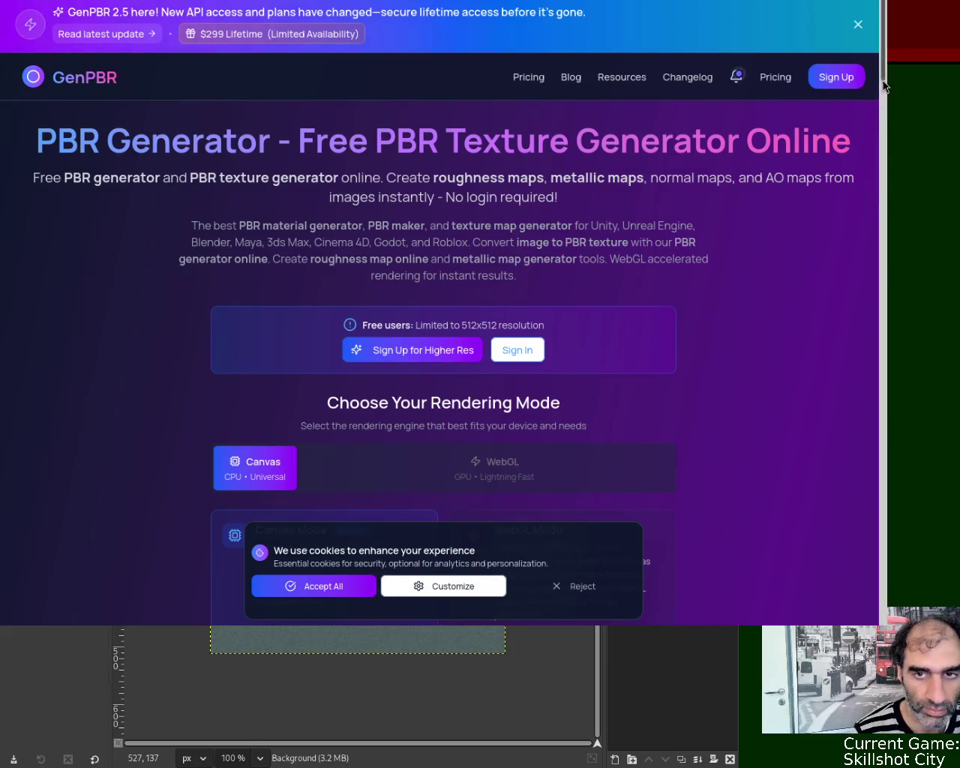
{"action": "left_click_drag", "start_coordinate": [883, 75], "coordinate": [877, 150]}
{"action": "left_click", "coordinate": [469, 326]}
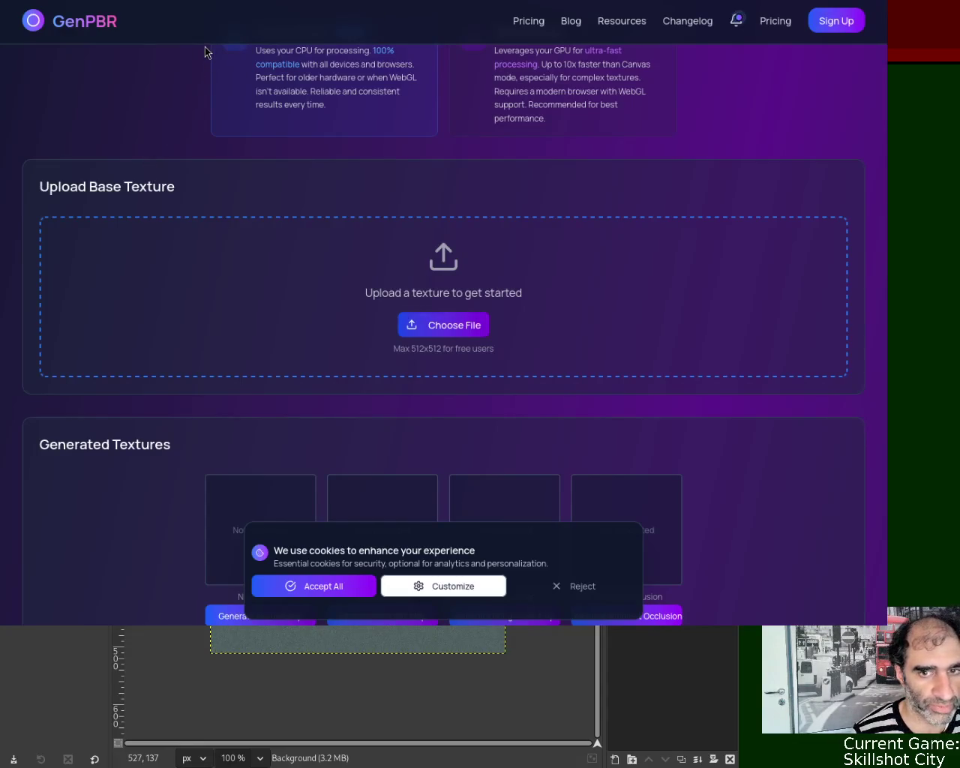
{"action": "key", "text": "ctrl+v"}
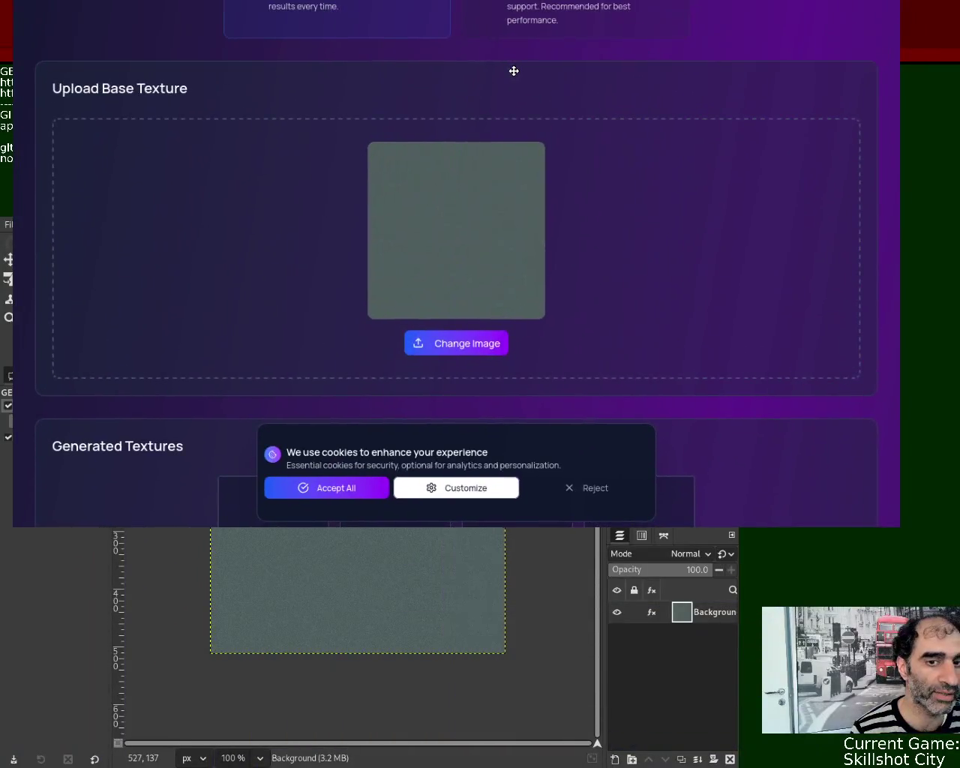
{"action": "left_click_drag", "start_coordinate": [513, 70], "coordinate": [523, 152]}
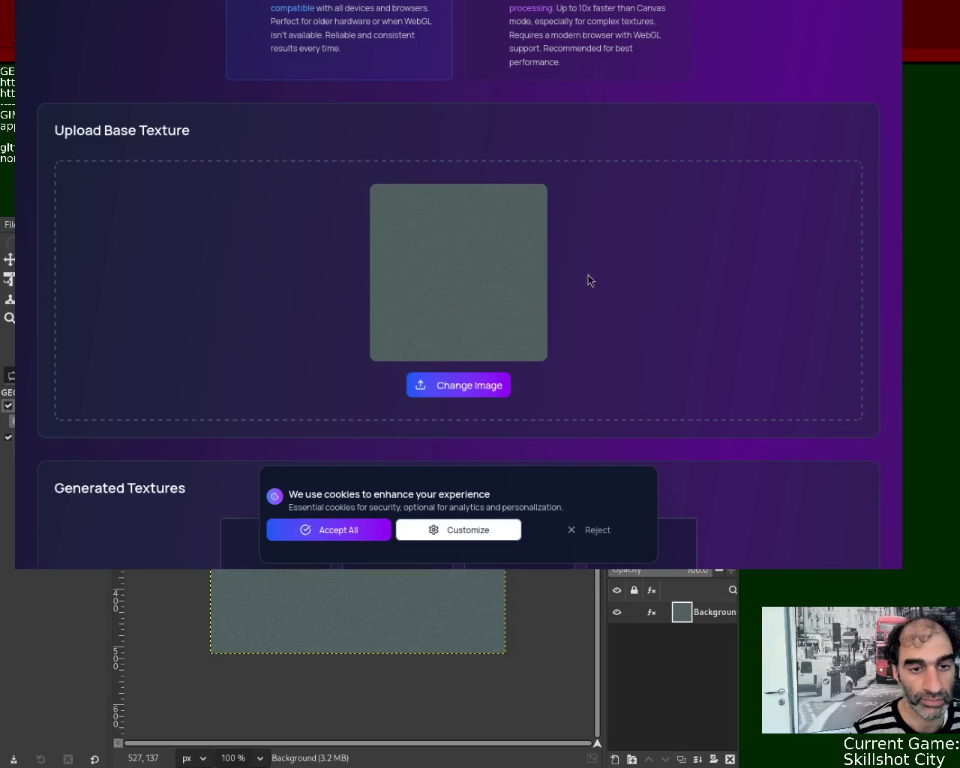
{"action": "mouse_move", "coordinate": [898, 105]}
{"action": "scroll", "coordinate": [902, 41], "scroll_direction": "down", "scroll_amount": 7}
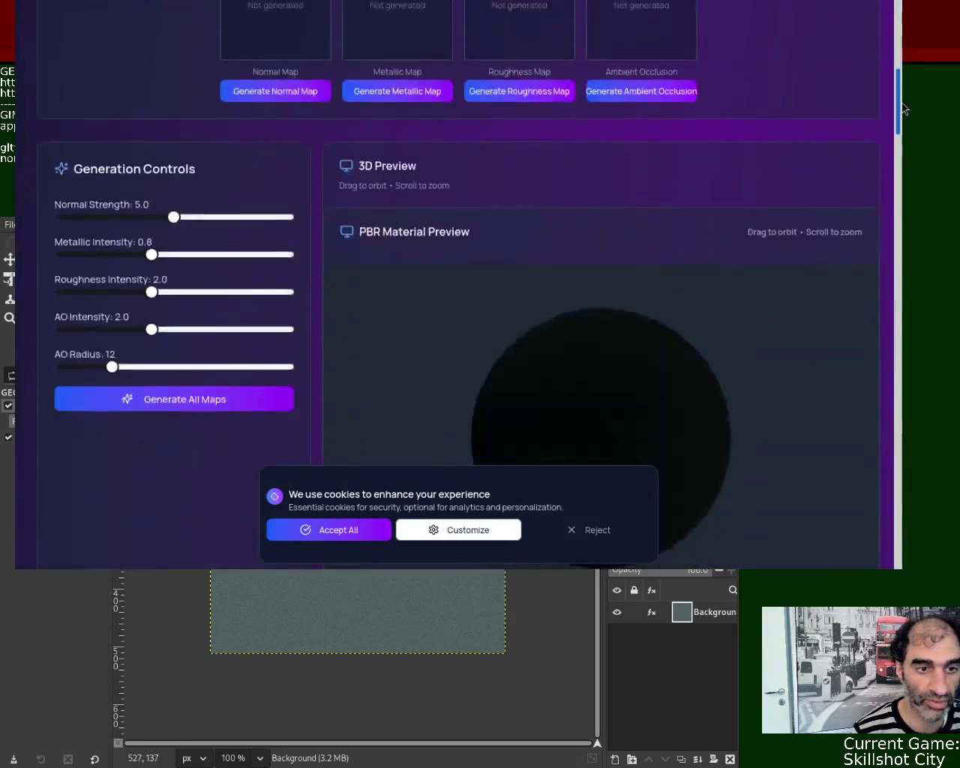
- Generate the Normal, Metallic, Roughness and Ambient Occlusion maps, then switch to NormalMap-Online
{"action": "scroll", "coordinate": [902, 42], "scroll_direction": "up", "scroll_amount": 3}
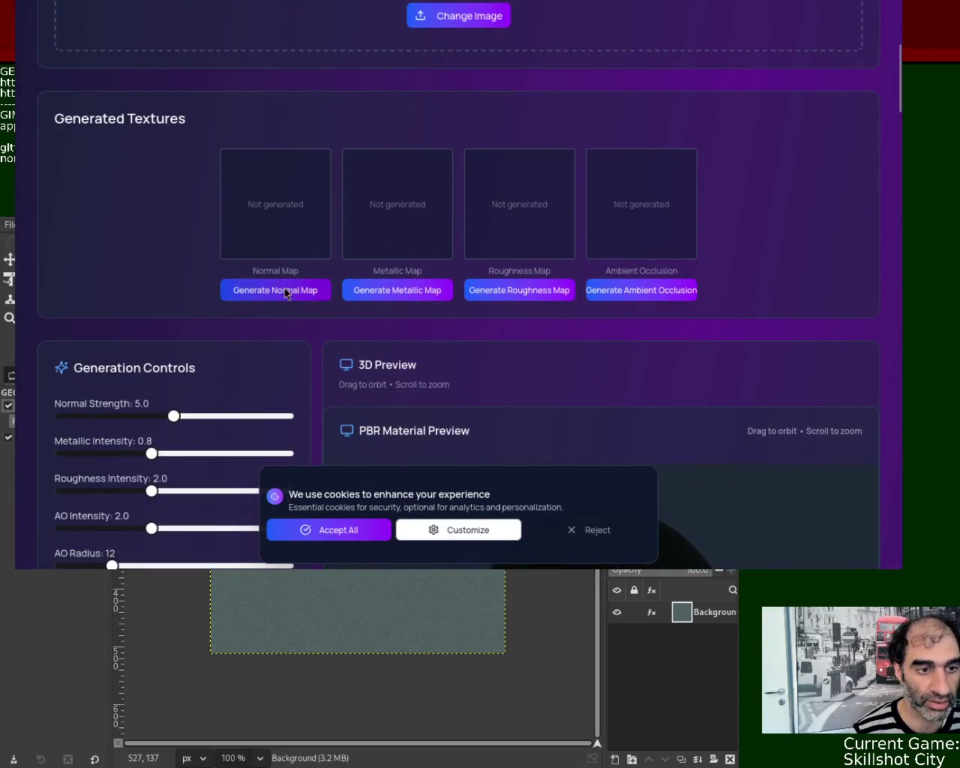
{"action": "left_click", "coordinate": [284, 289]}
{"action": "left_click", "coordinate": [413, 294]}
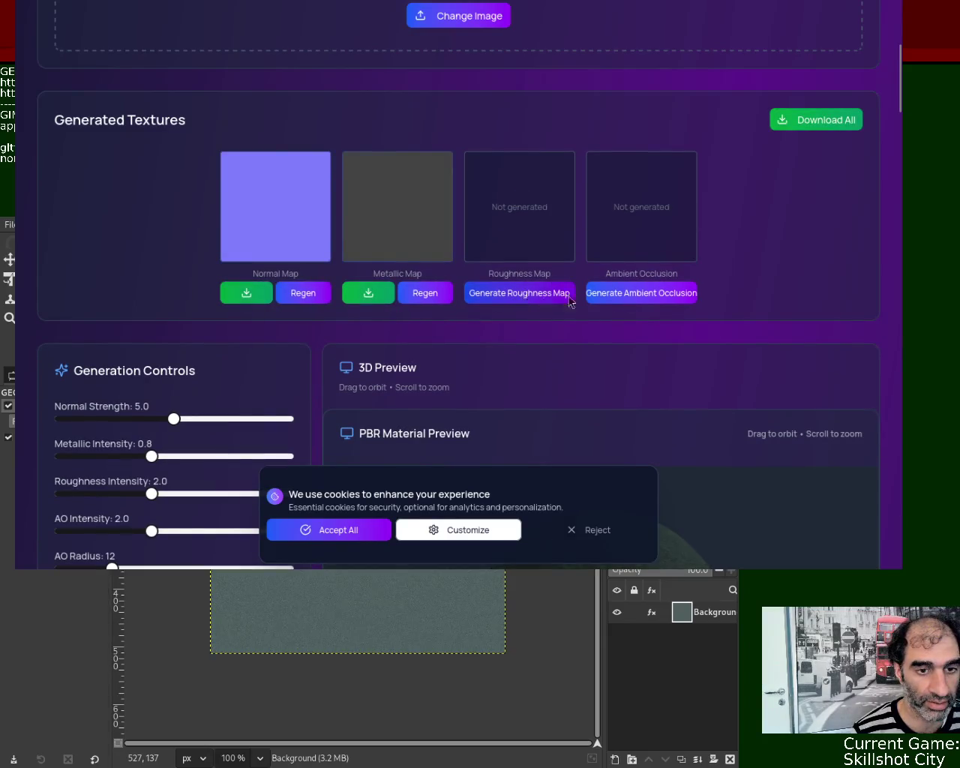
{"action": "left_click", "coordinate": [536, 294]}
{"action": "left_click", "coordinate": [668, 294]}
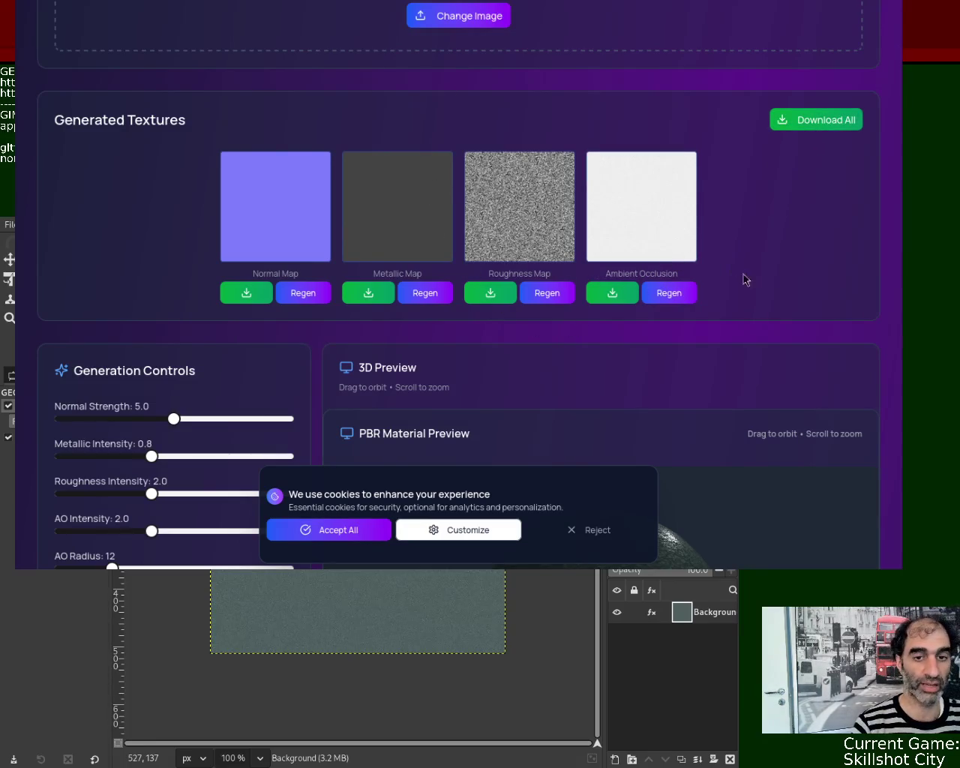
{"action": "key", "text": "ctrl+Tab"}
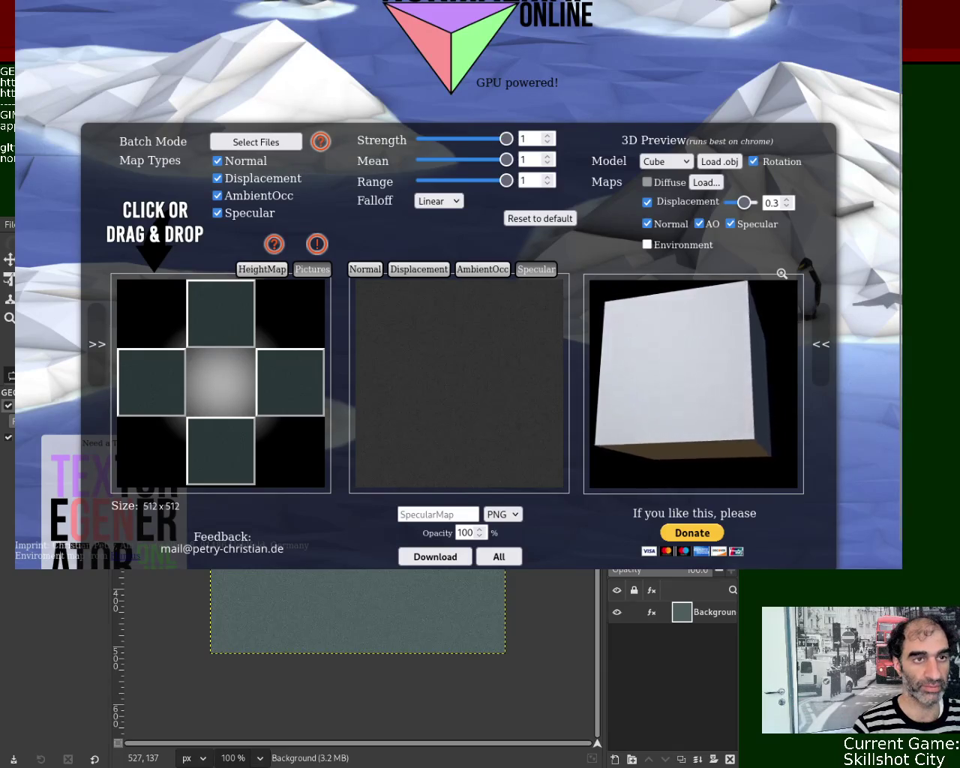
- Reload the NormalMap-Online page and show its Pictures source tiles
{"action": "key", "text": "ctrl+l"}
{"action": "key", "text": "Return"}
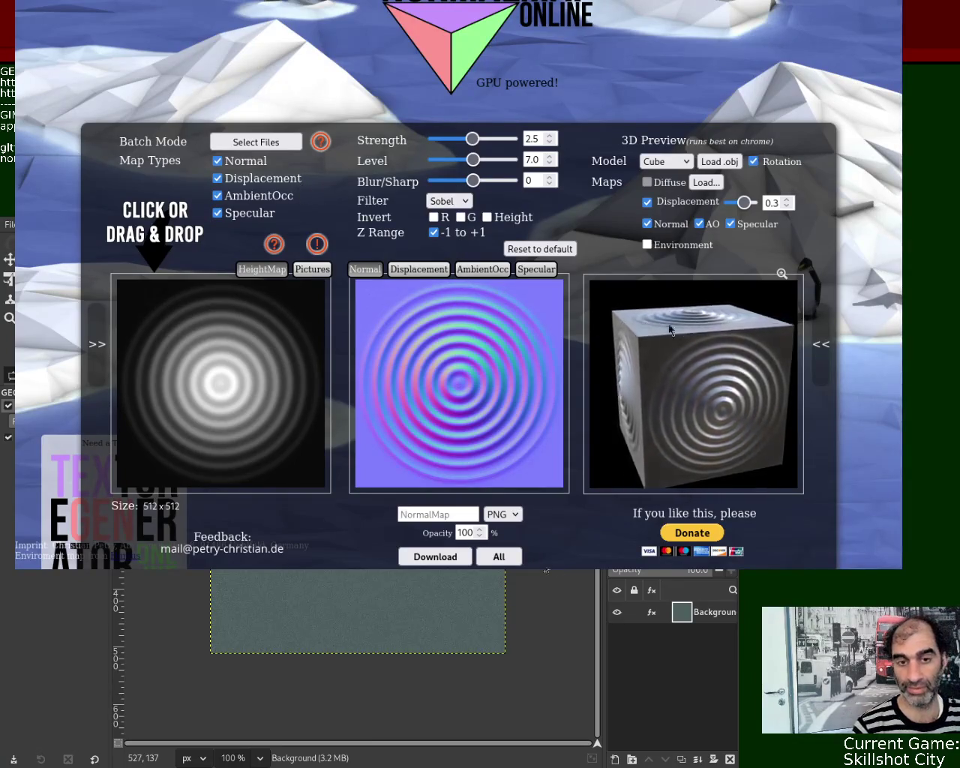
{"action": "left_click", "coordinate": [312, 268]}
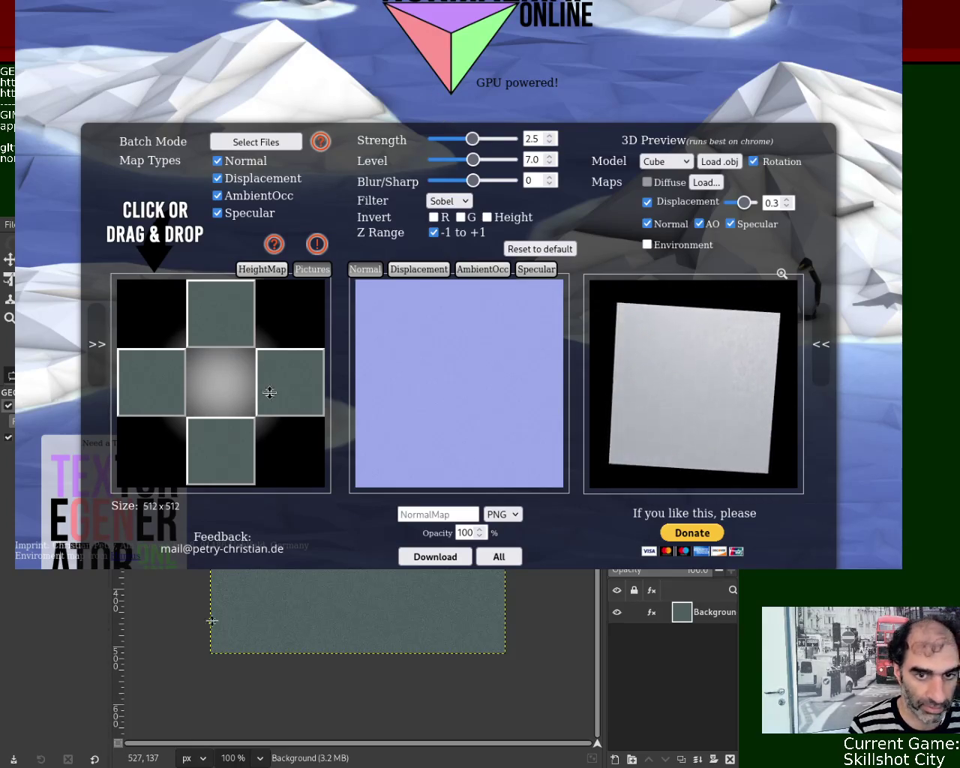
- View the grey specular map generated from the grey-green noise texture in NormalMap-Online
{"action": "left_click", "coordinate": [533, 271]}
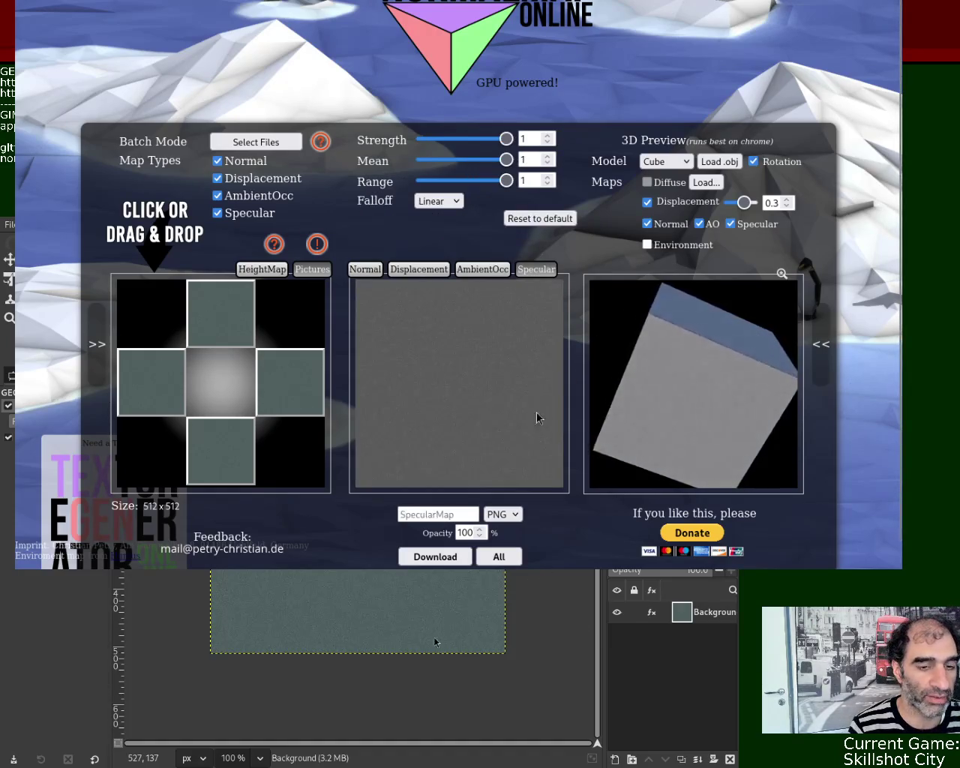
{"action": "scroll", "coordinate": [419, 148], "scroll_direction": "down", "scroll_amount": 1}
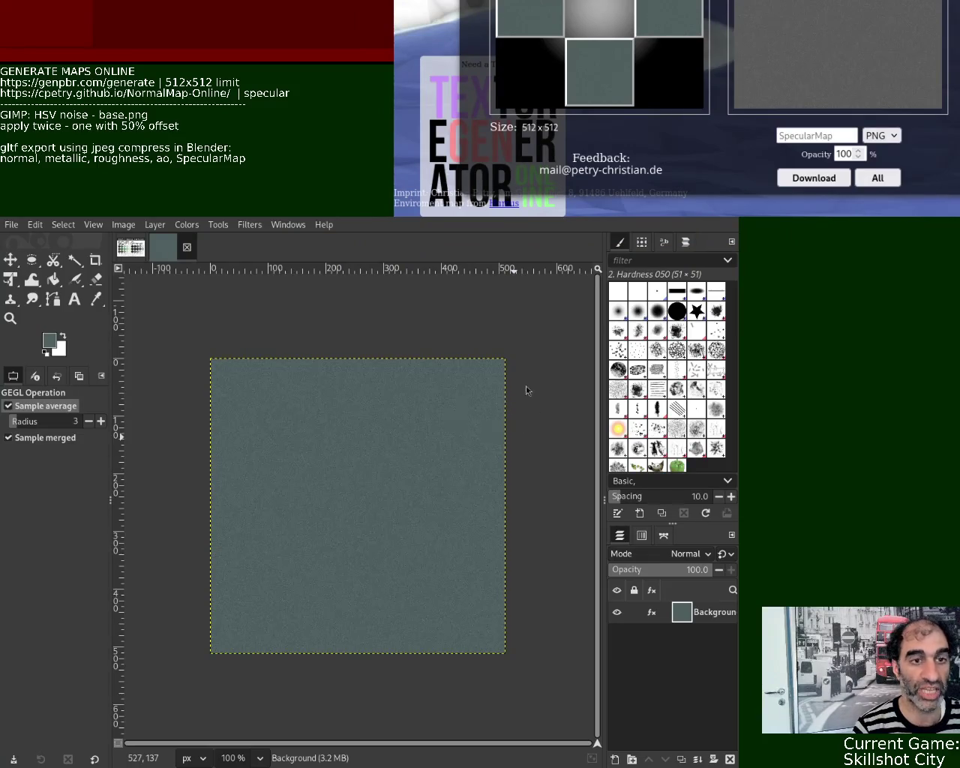
- Pick a light grey-blue from the Sci-Fi Grunge palette, start a new 512×512 image, and close the old one
{"action": "left_click", "coordinate": [131, 247]}
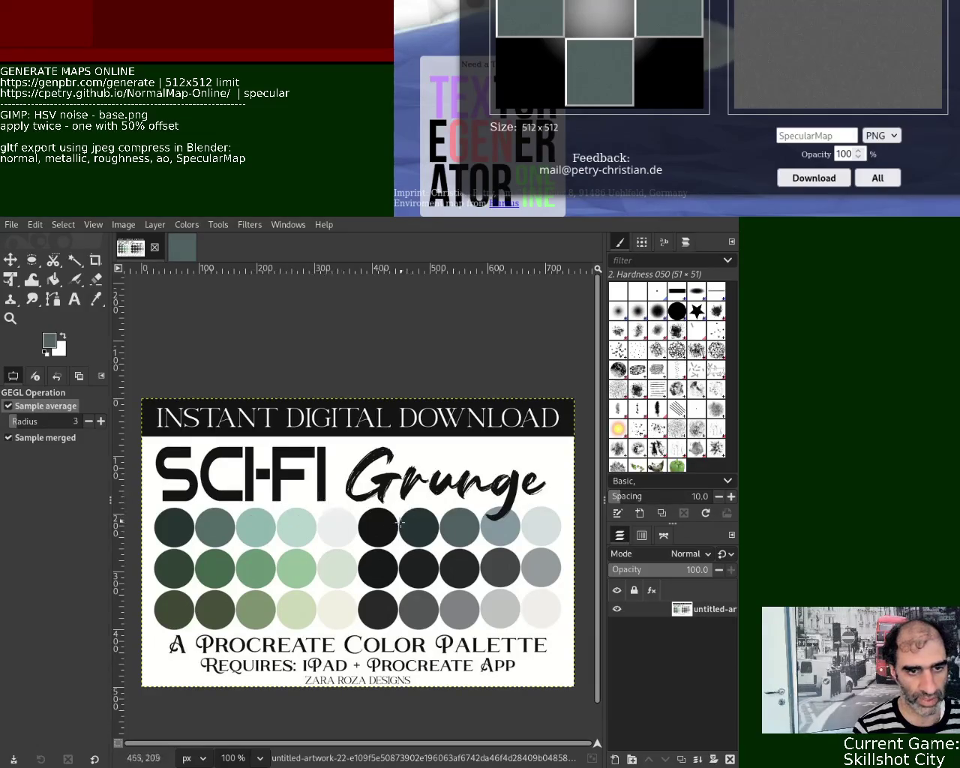
{"action": "left_click", "coordinate": [97, 299]}
{"action": "left_click", "coordinate": [495, 538]}
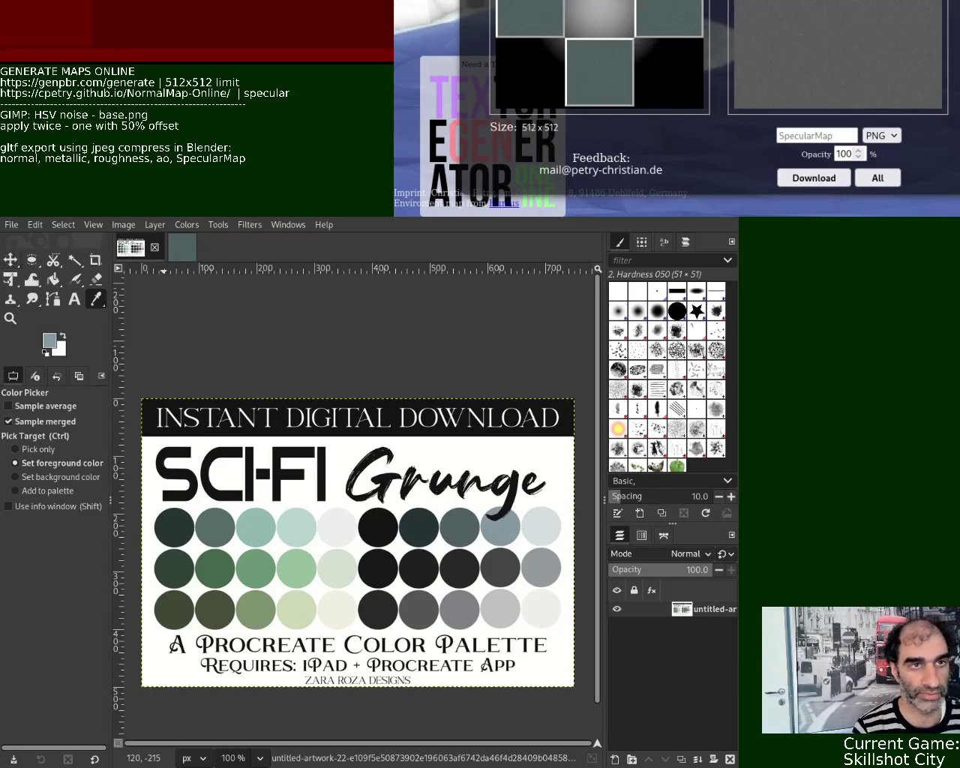
{"action": "left_click", "coordinate": [180, 247]}
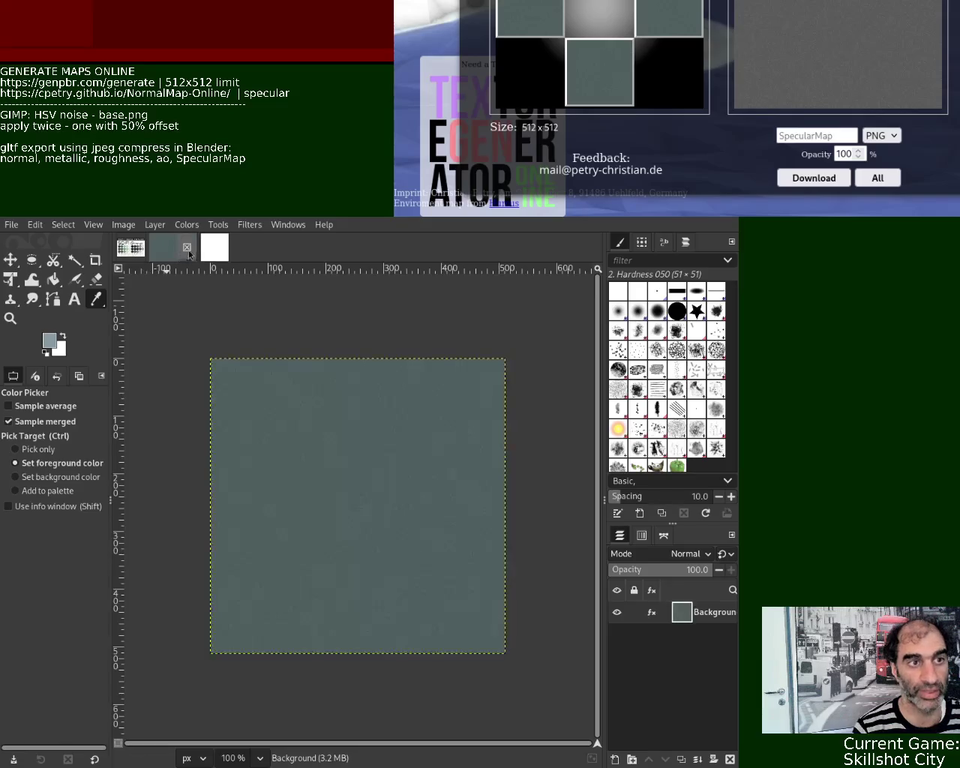
{"action": "key", "text": "ctrl+w"}
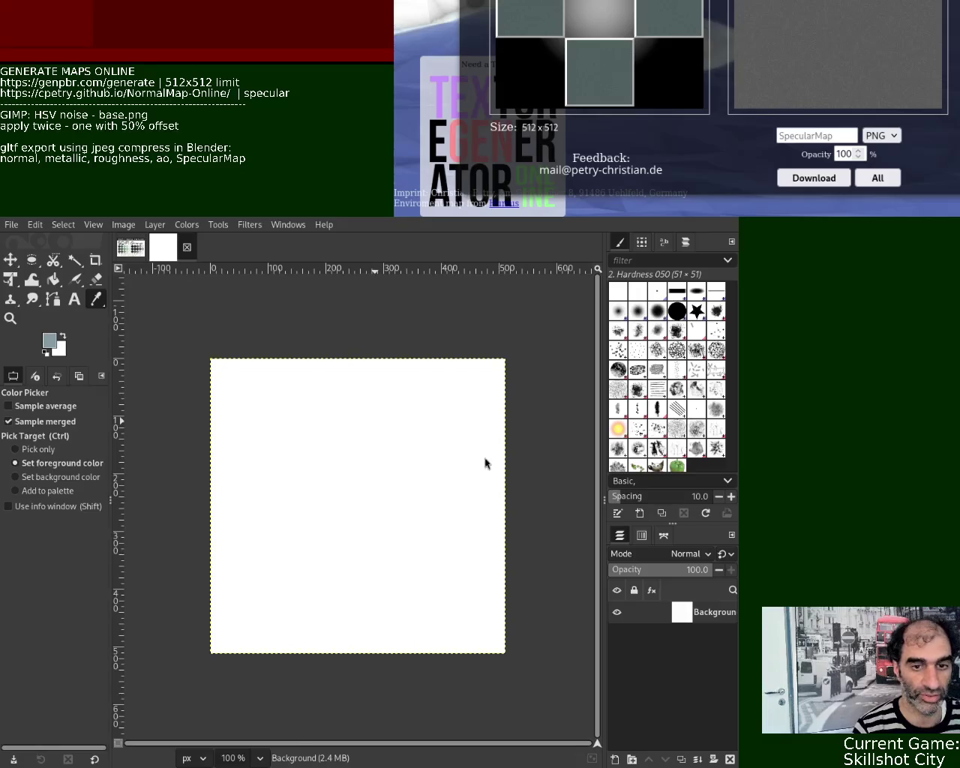
- Bucket-fill the new canvas with the light grey-blue and reapply the HSV noise
{"action": "left_click", "coordinate": [53, 279]}
{"action": "left_click", "coordinate": [274, 481]}
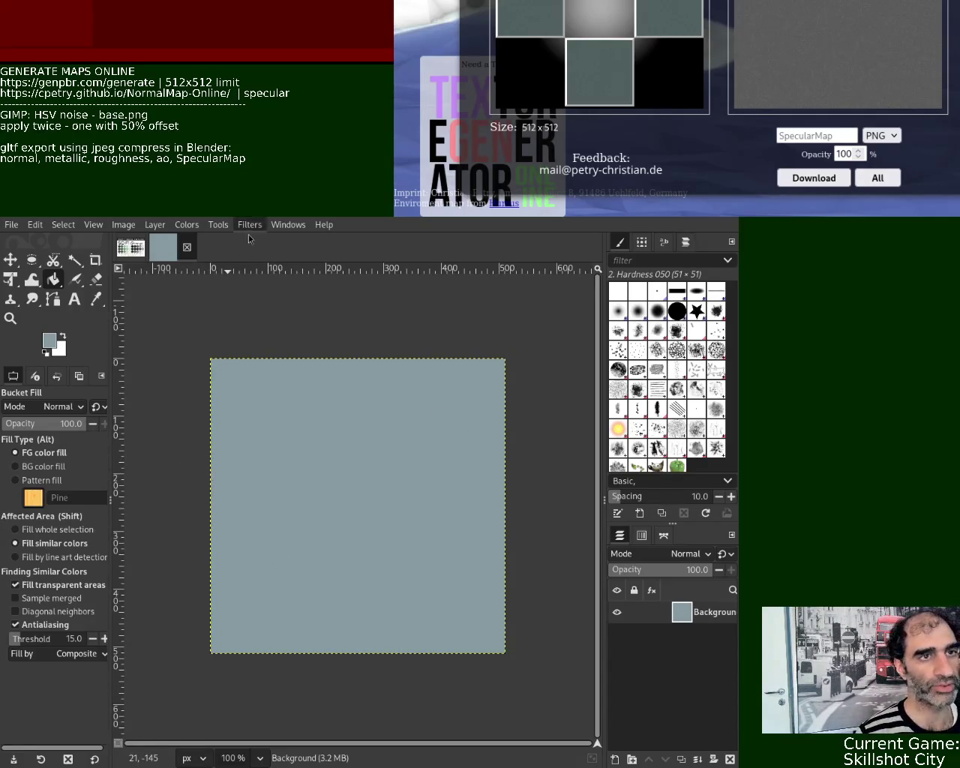
{"action": "key", "text": "ctrl+f"}
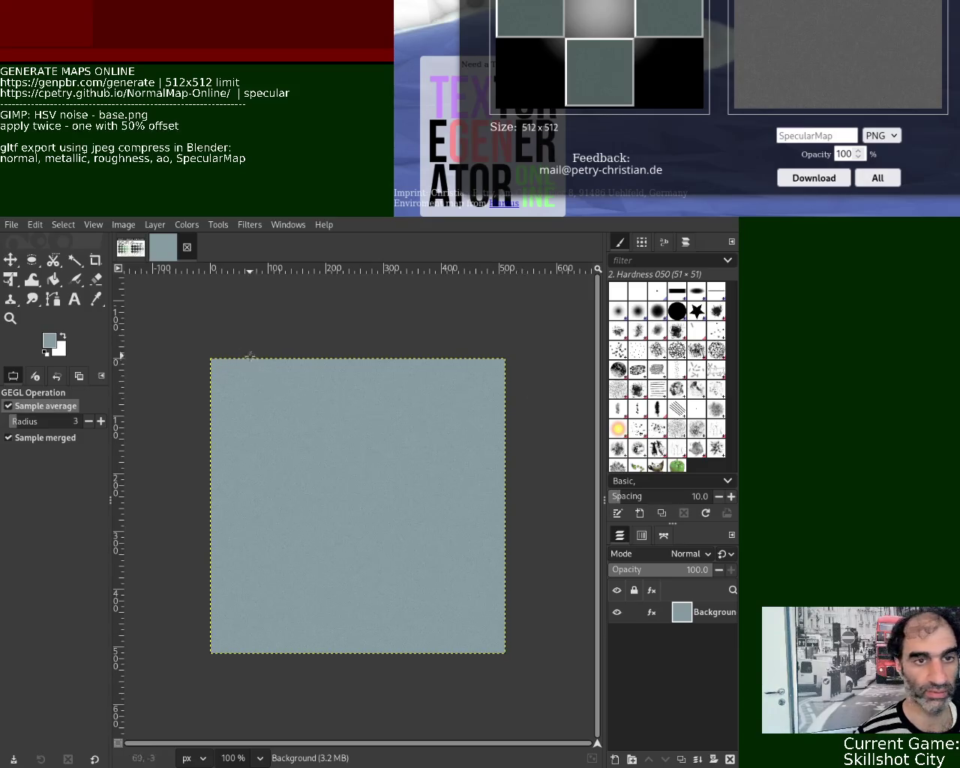
- Begin offsetting the noisy grey-blue layer by half its size to check tiling
{"action": "left_click", "coordinate": [155, 224]}
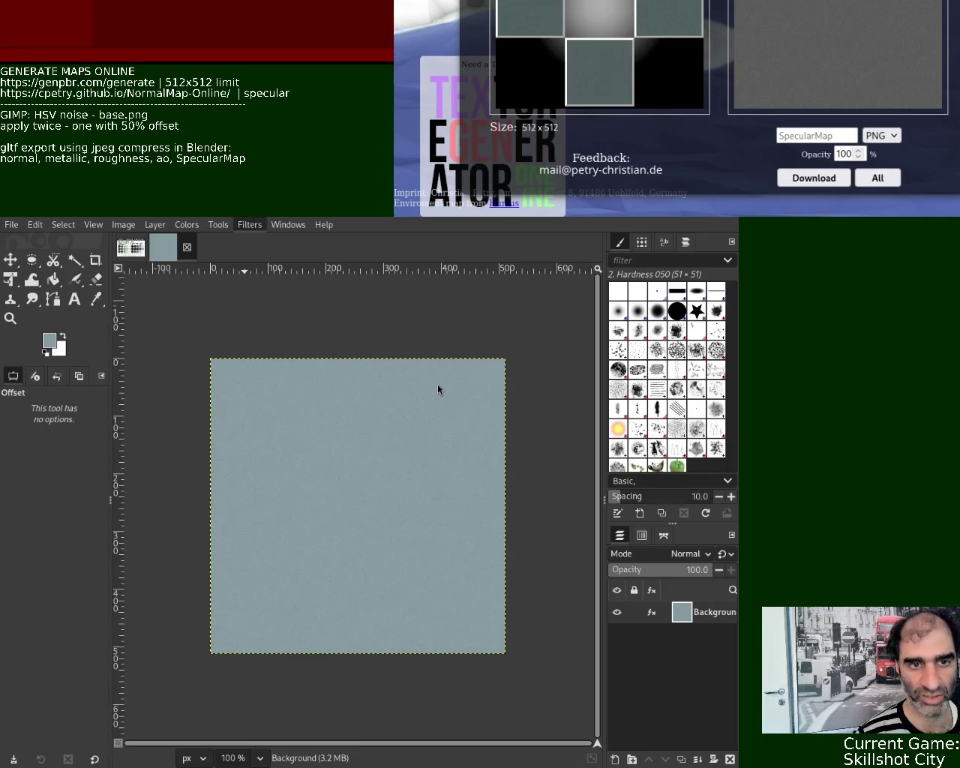
- Reapply the noise over the offset image and export the finished grey-blue texture
{"action": "key", "text": "Return"}
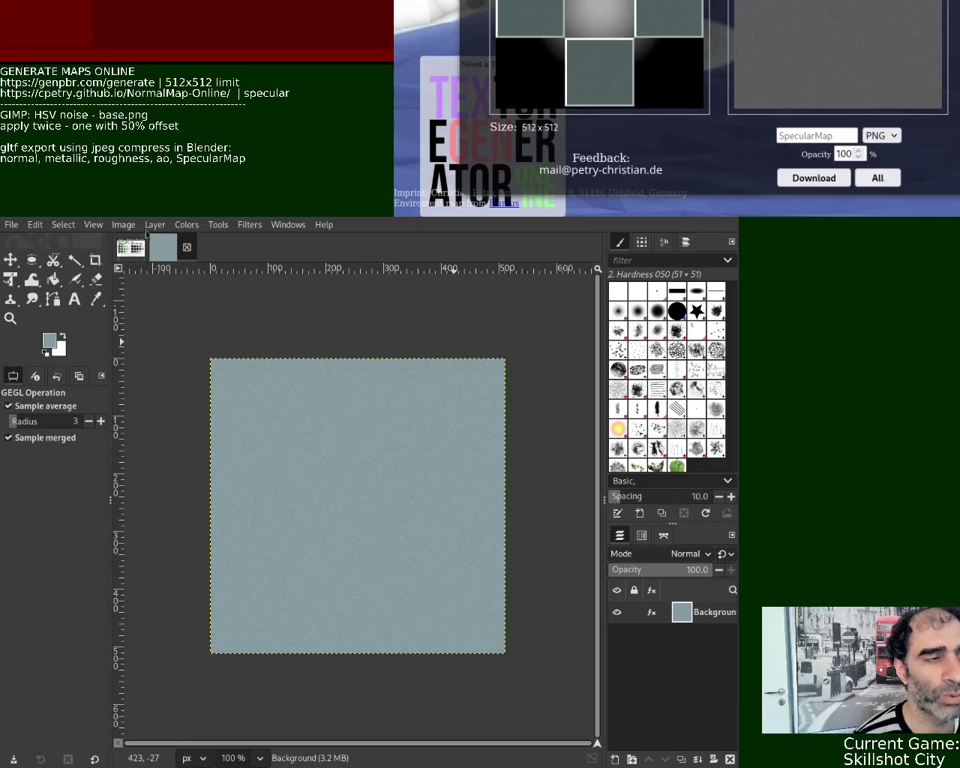
{"action": "key", "text": "ctrl+e"}
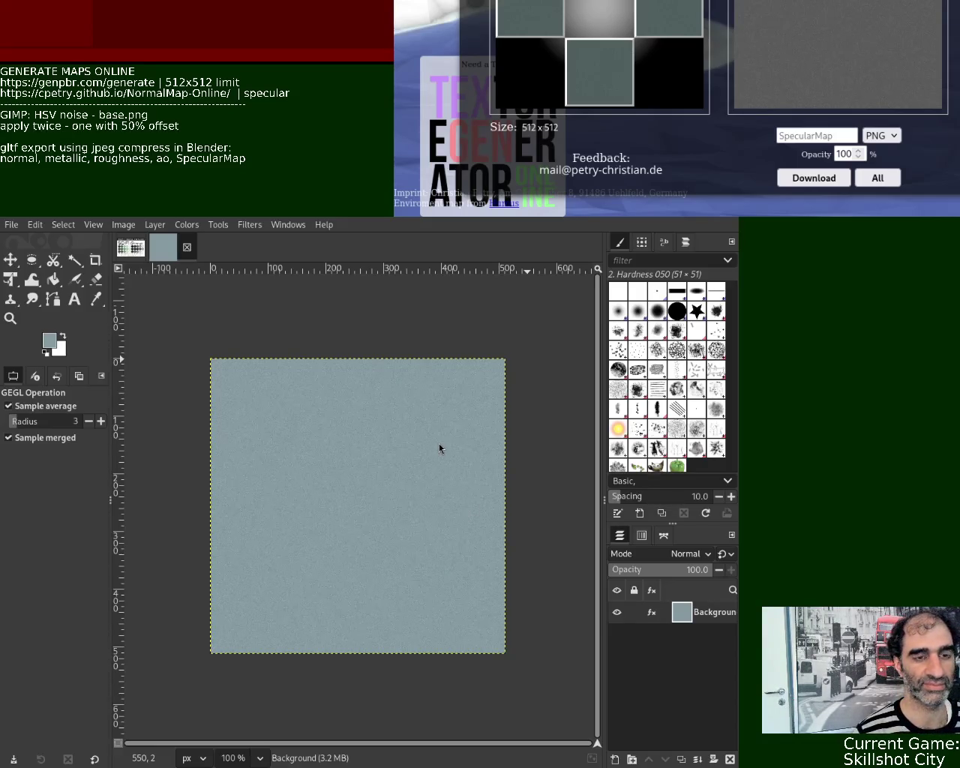
{"action": "key", "text": "alt+Tab"}
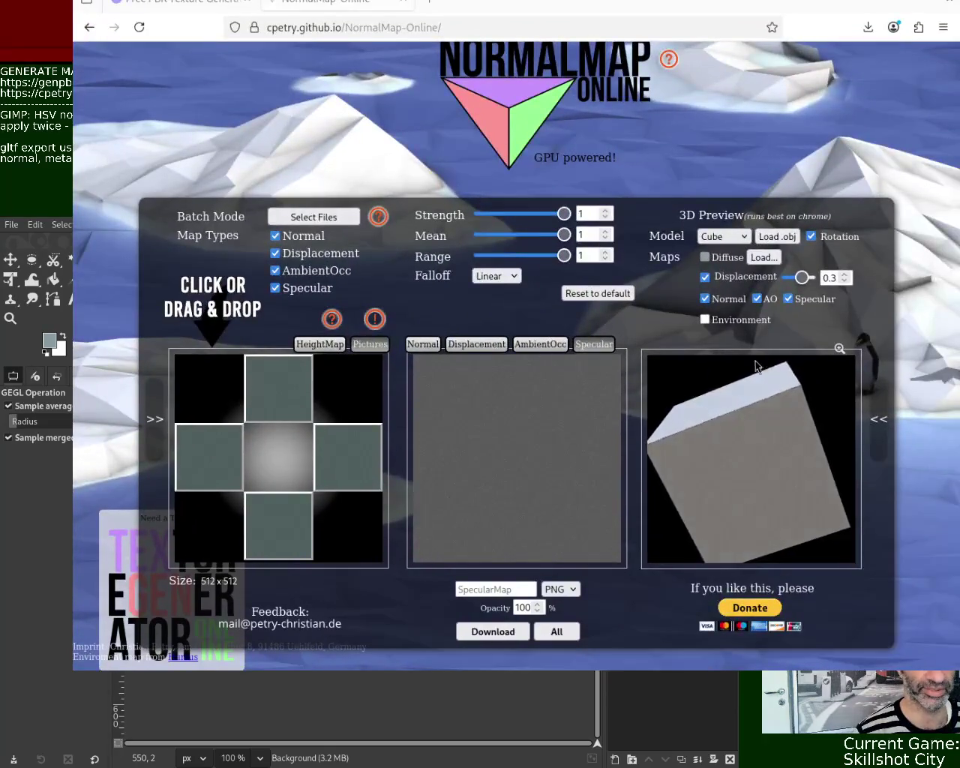
- Reload GenPBR and drop the exported grey-blue noise texture into Upload Base Texture
{"action": "left_click", "coordinate": [218, 4]}
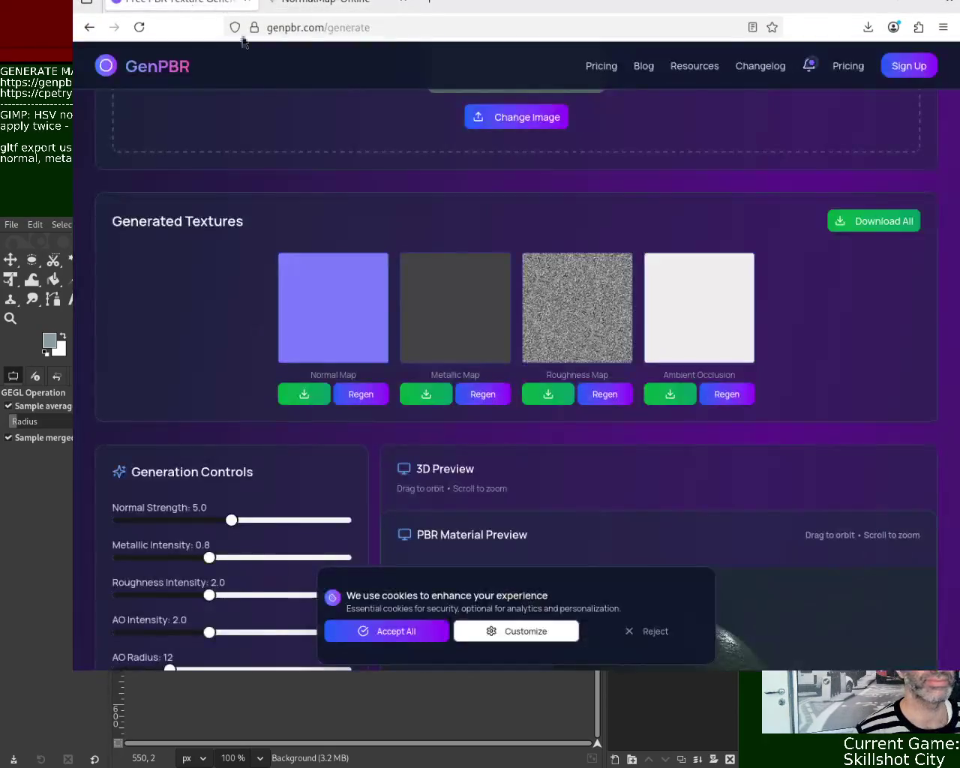
{"action": "left_click", "coordinate": [423, 33]}
{"action": "key", "text": "Return"}
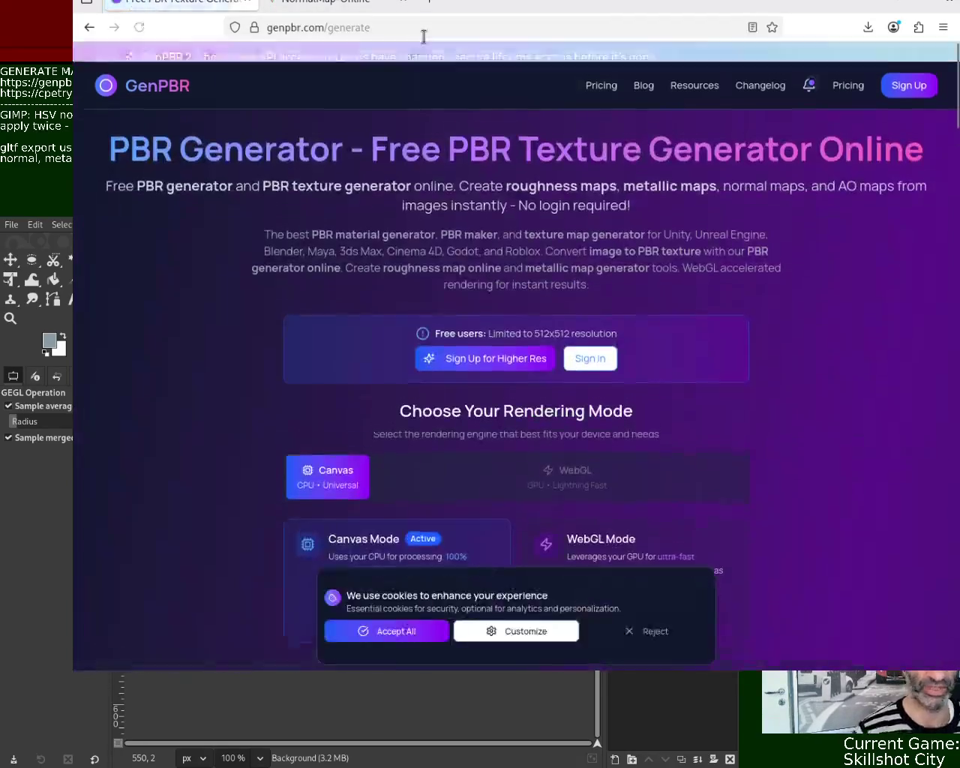
{"action": "scroll", "coordinate": [516, 337], "scroll_direction": "down", "scroll_amount": 4}
{"action": "scroll", "coordinate": [516, 338], "scroll_direction": "down", "scroll_amount": 2}
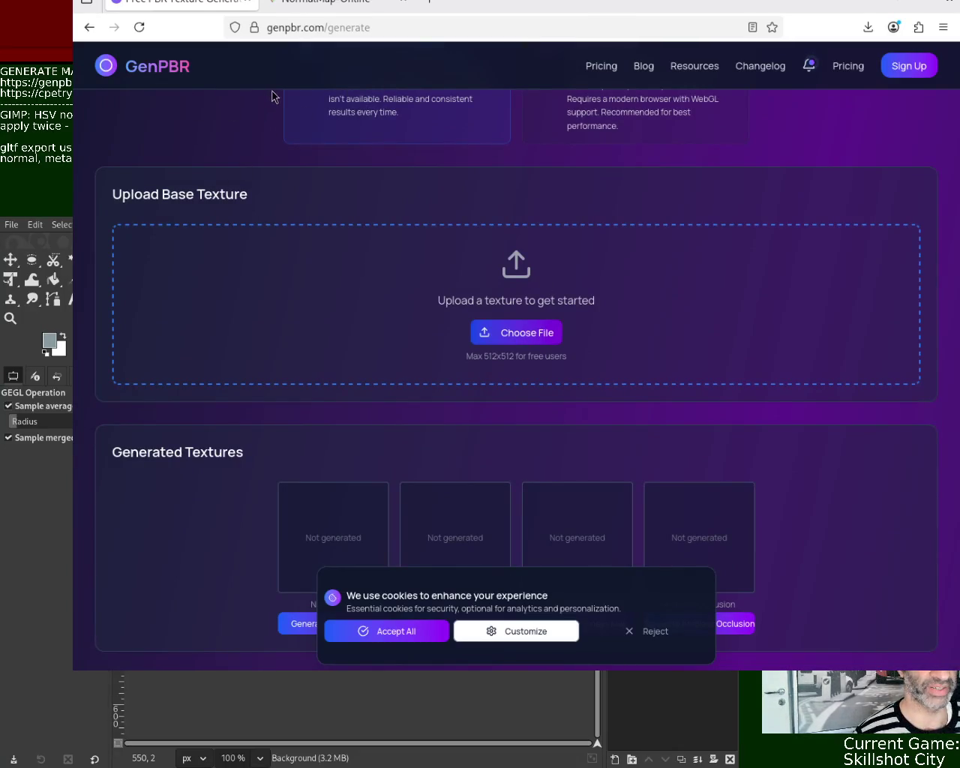
{"action": "left_click_drag", "start_coordinate": [272, 95], "coordinate": [454, 300]}
{"action": "scroll", "coordinate": [454, 300], "scroll_direction": "down", "scroll_amount": 5}
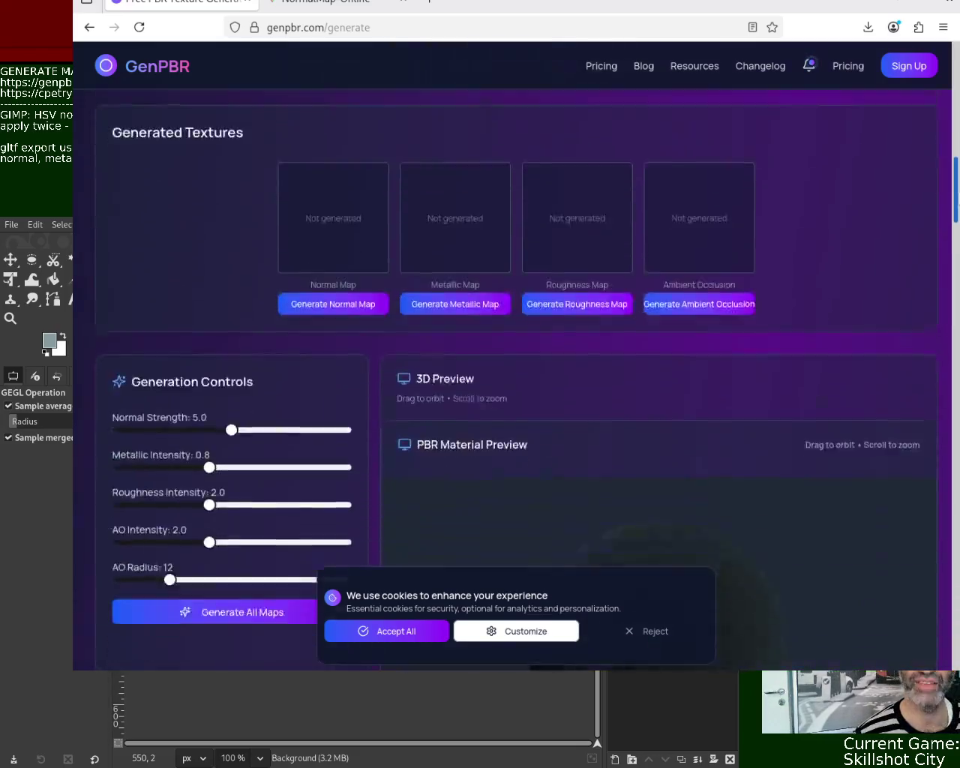
- Generate the normal, metallic, roughness and ambient occlusion maps, then move the browser aside
{"action": "left_click", "coordinate": [314, 388]}
{"action": "left_click", "coordinate": [448, 393]}
{"action": "left_click", "coordinate": [574, 389]}
{"action": "left_click", "coordinate": [670, 389]}
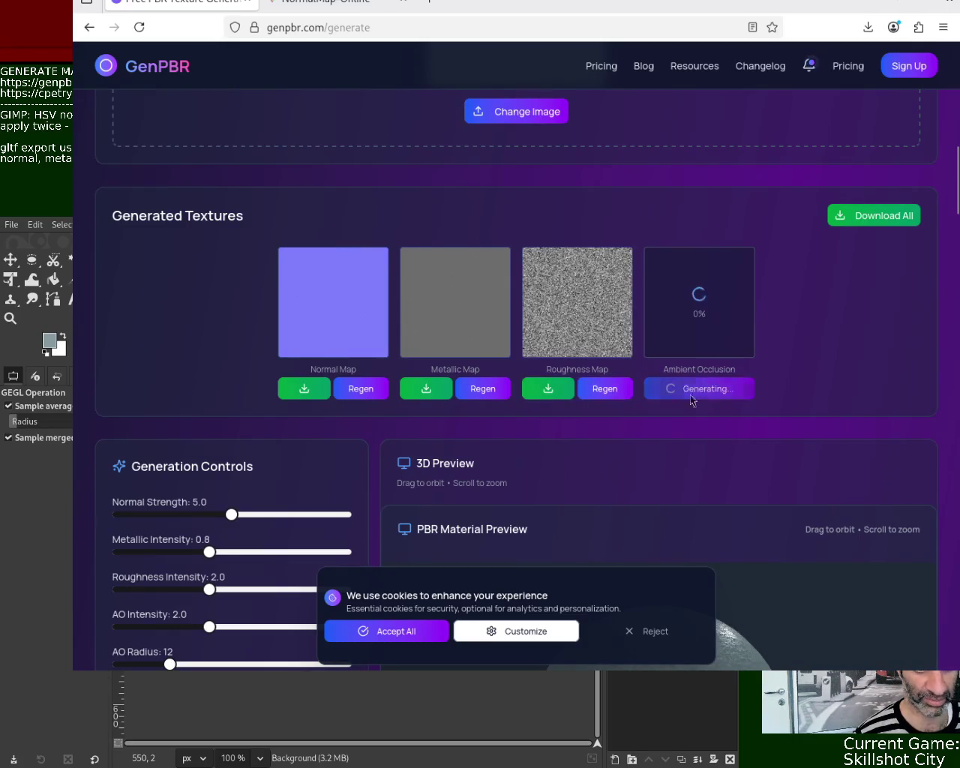
{"action": "mouse_move", "coordinate": [611, 258]}
{"action": "left_mouse_down"}
{"action": "mouse_move", "coordinate": [574, 209]}
{"action": "mouse_move", "coordinate": [535, 219]}
{"action": "left_mouse_up"}
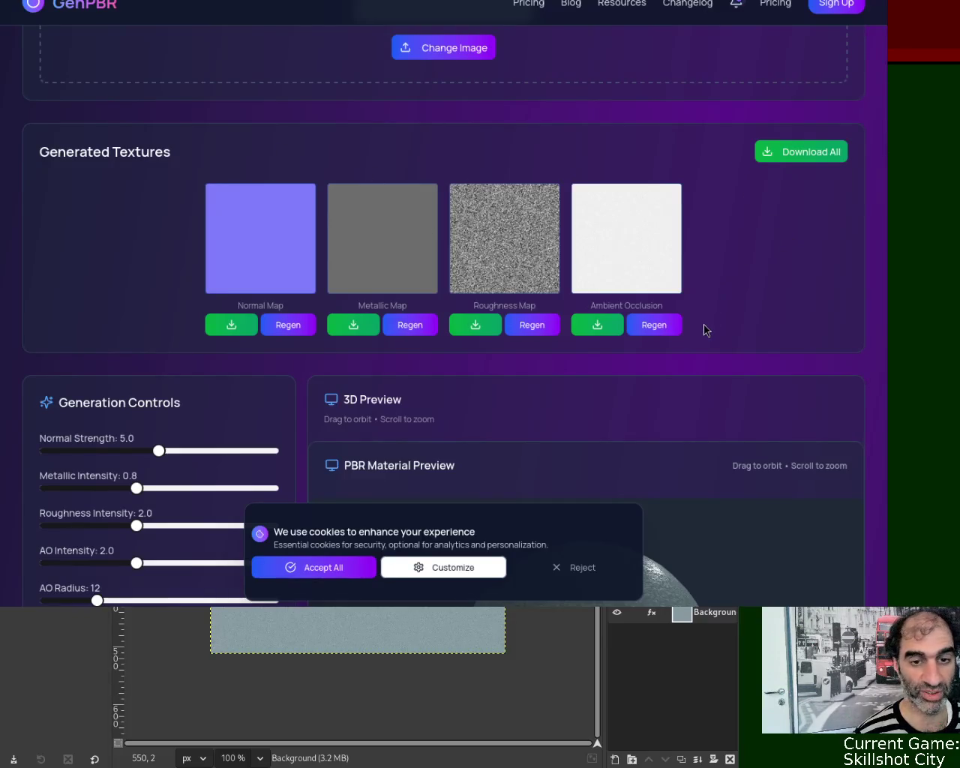
- Paste the grey-blue noise texture into the top, right, bottom and left height-map tiles
{"action": "key", "text": "ctrl+Tab"}
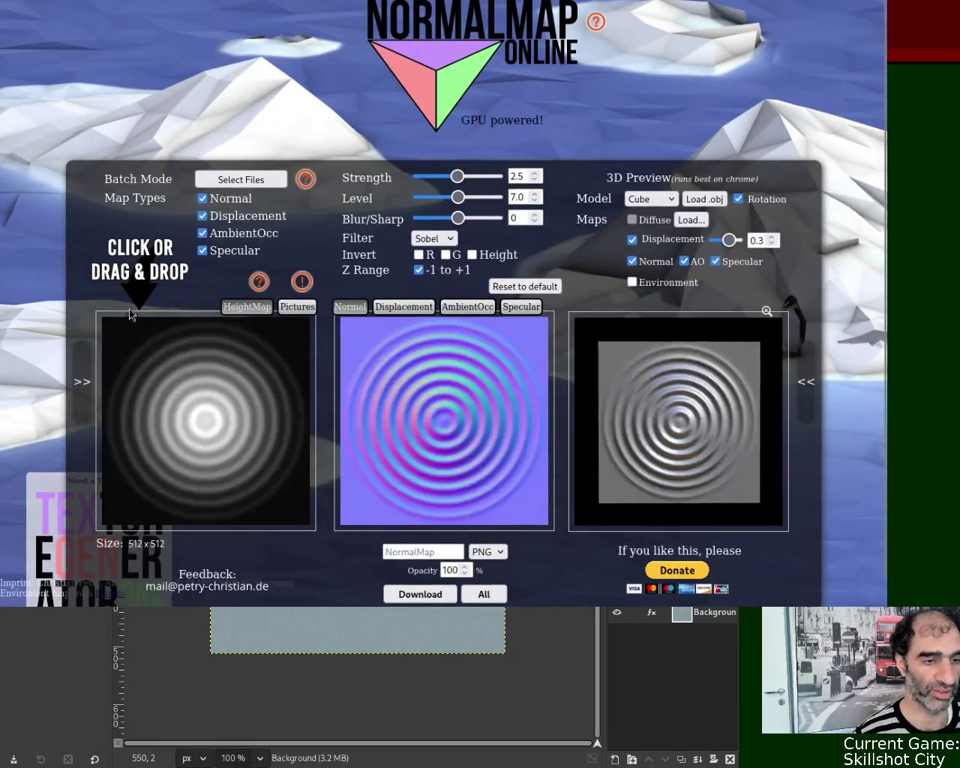
{"action": "left_click", "coordinate": [288, 308]}
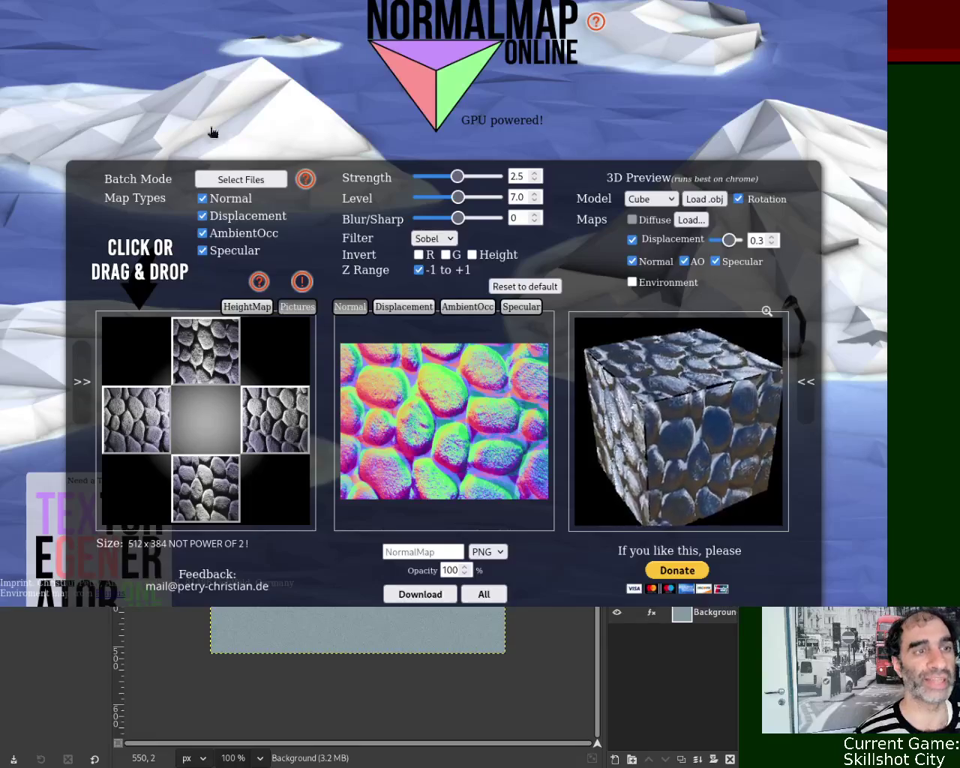
{"action": "key", "text": "ctrl+v"}
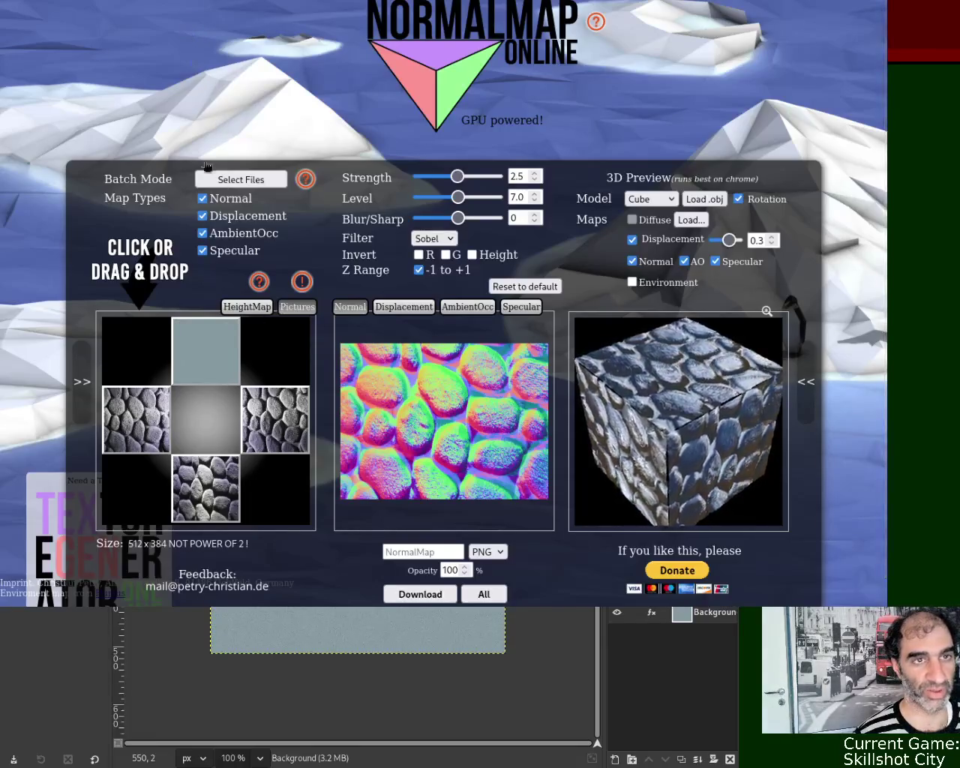
{"action": "key", "text": "ctrl+v"}
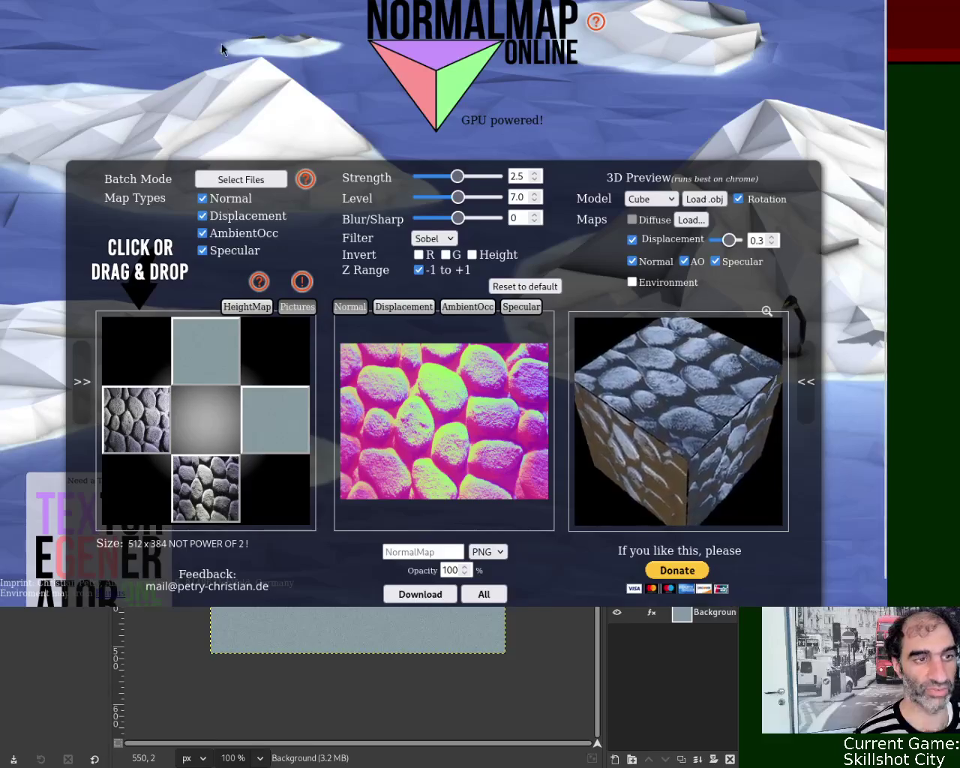
{"action": "key", "text": "ctrl+v"}
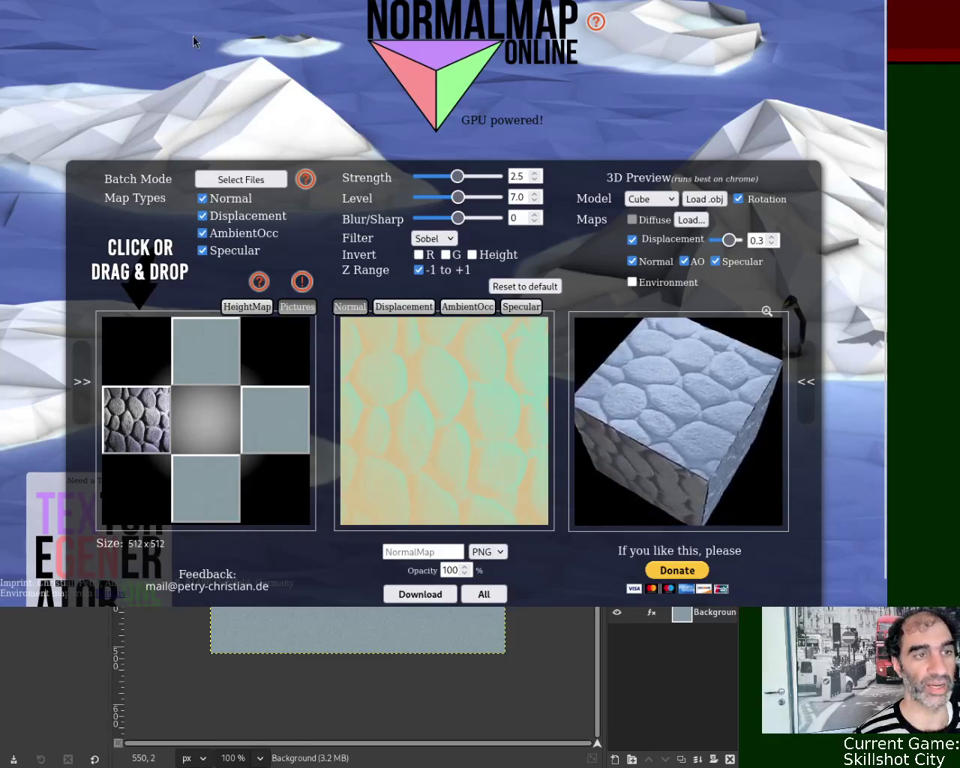
{"action": "key", "text": "ctrl+v"}
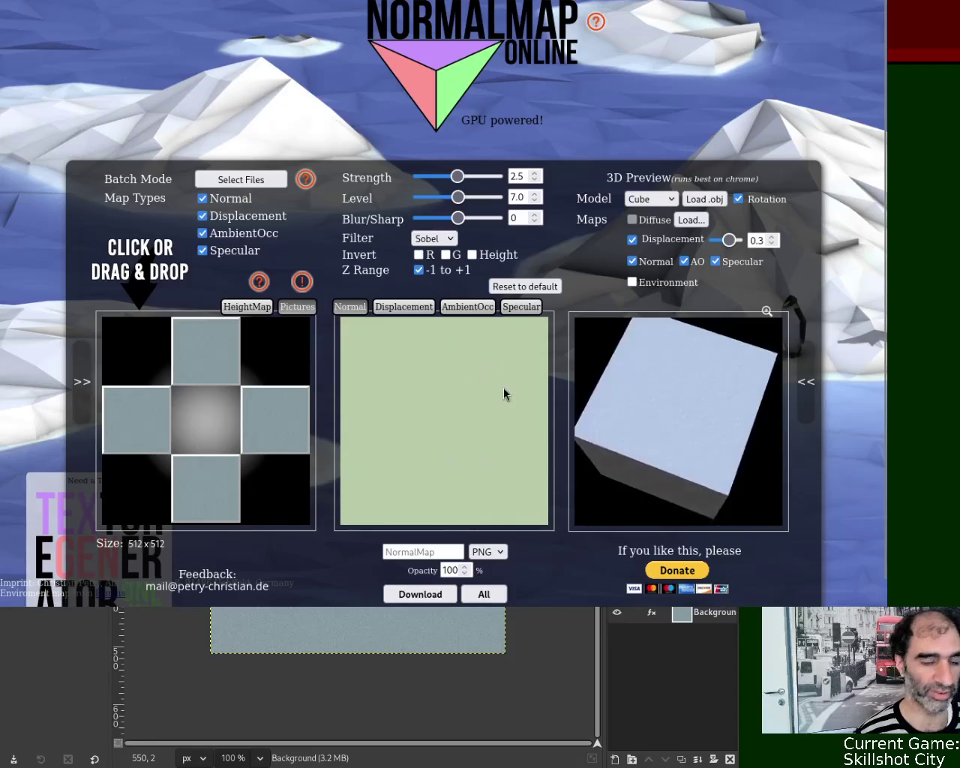
- Show the grey-blue texture's specular map and close the noise image in GIMP
{"action": "left_click", "coordinate": [522, 307]}
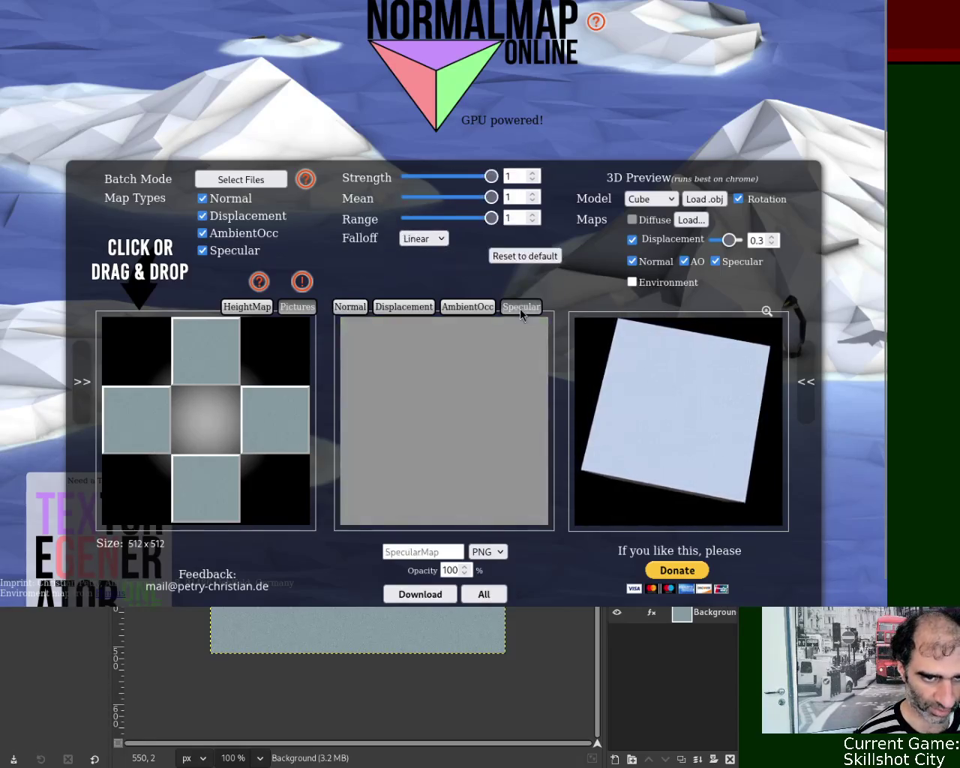
{"action": "scroll", "coordinate": [888, 108], "scroll_direction": "down", "scroll_amount": 1}
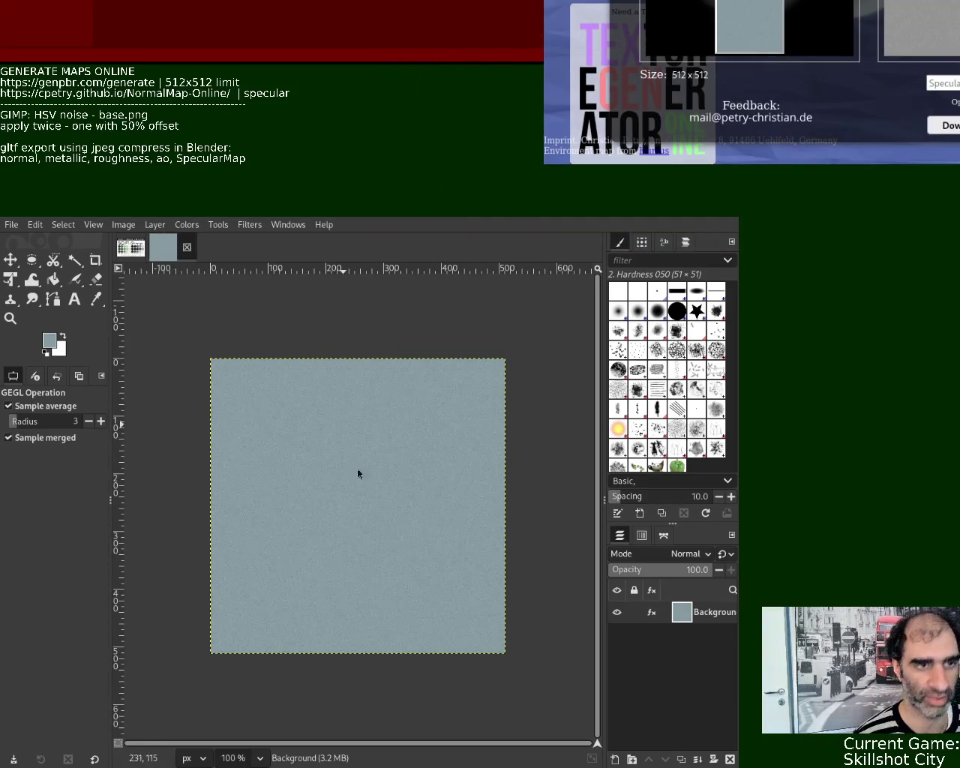
{"action": "key", "text": "ctrl+w"}
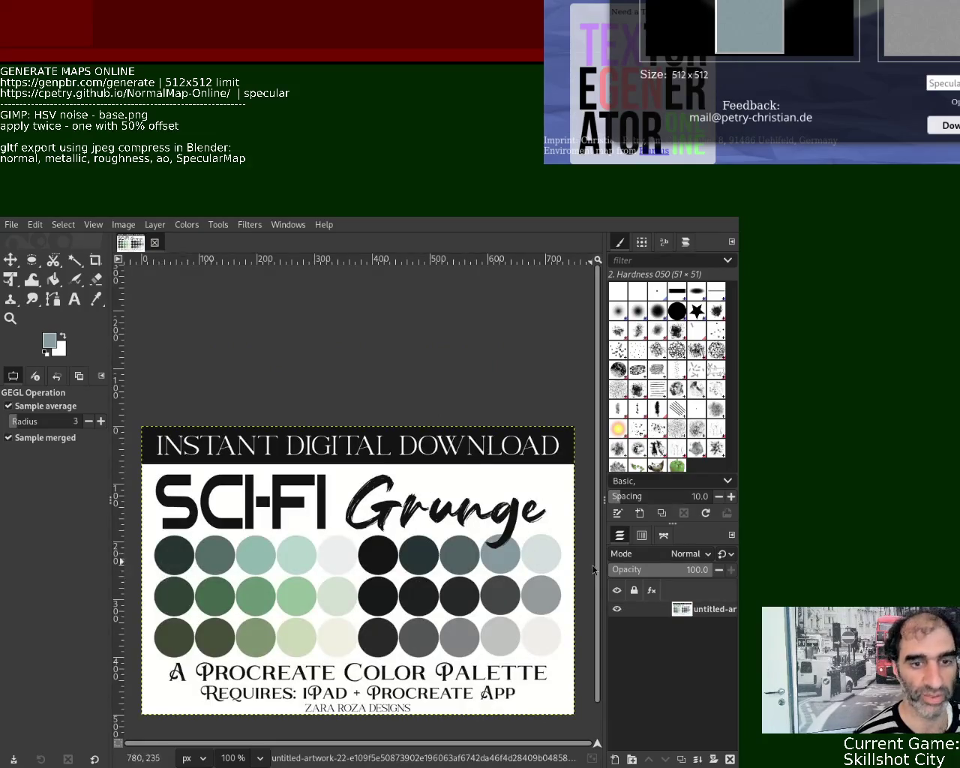
- Sample a pale grey from the Sci-Fi Grunge palette and create a new blank image
{"action": "left_click", "coordinate": [96, 299]}
{"action": "left_click", "coordinate": [544, 551]}
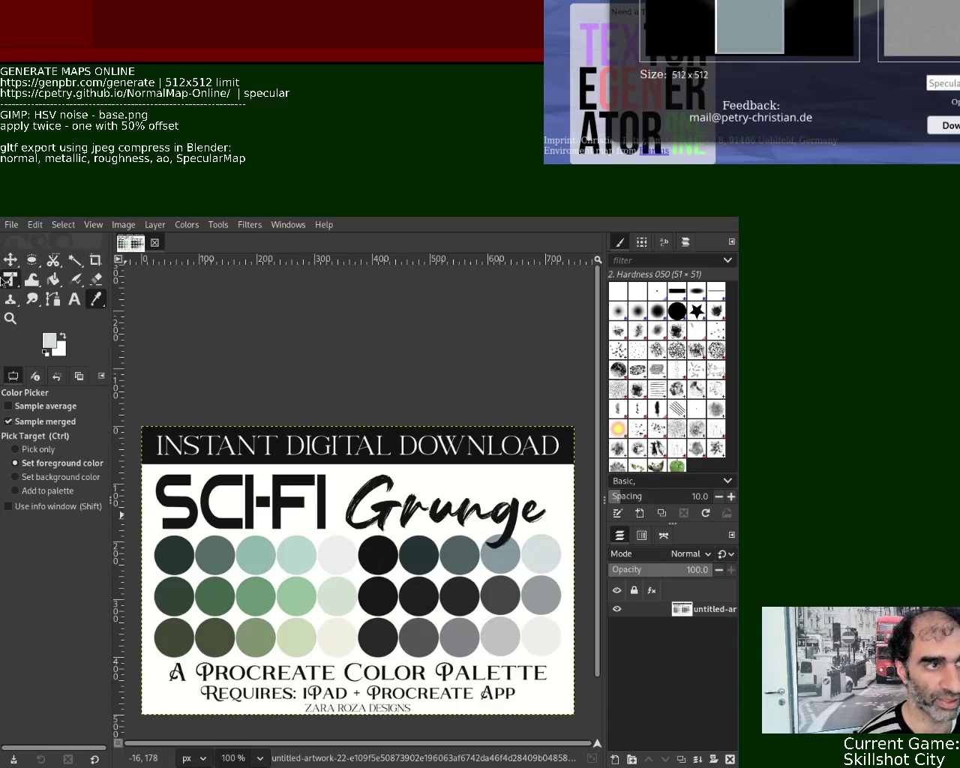
{"action": "key", "text": "Return"}
- Bucket-fill the new canvas with the pale grey and cover it with HSV noise
{"action": "left_click", "coordinate": [53, 279]}
{"action": "left_click", "coordinate": [319, 479]}
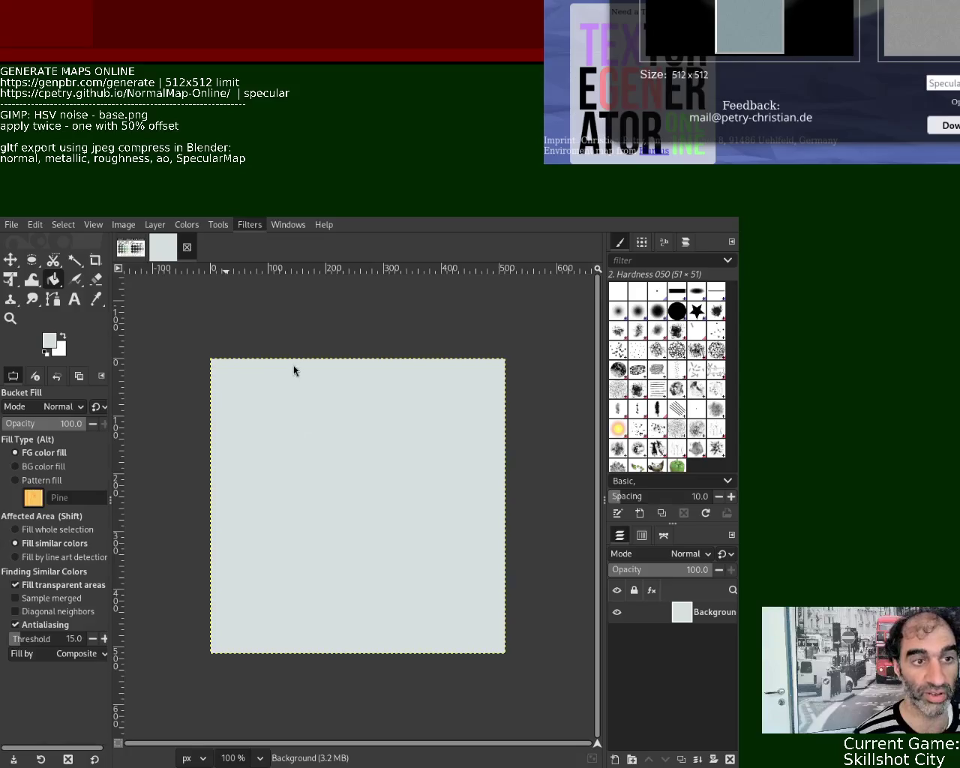
{"action": "key", "text": "ctrl+f"}
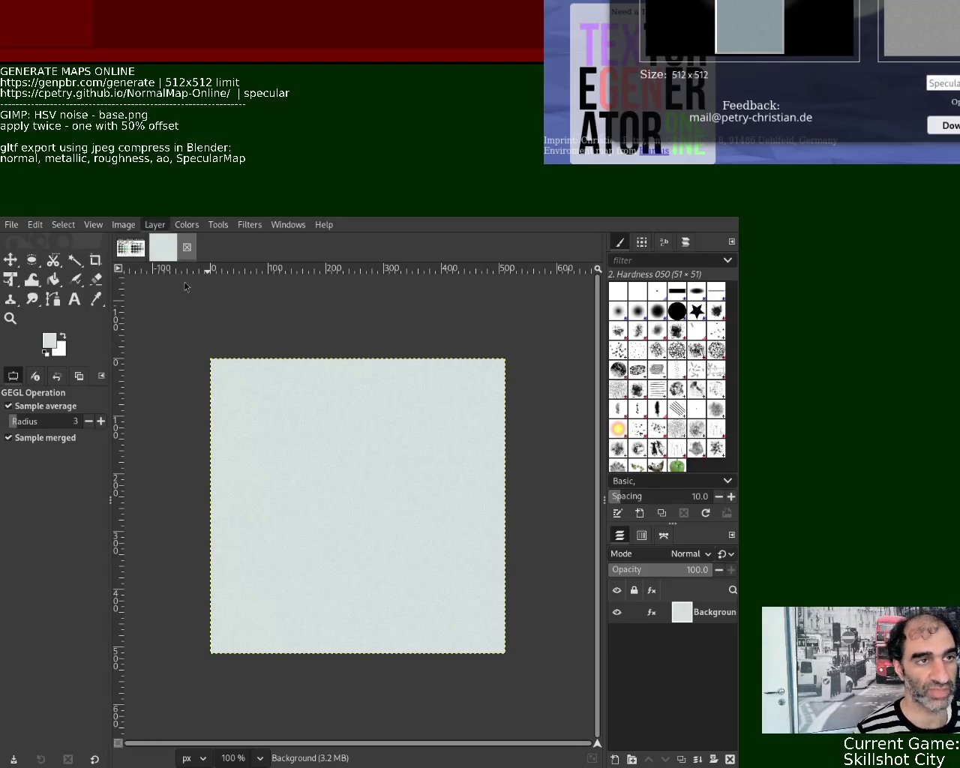
- Begin offsetting the pale grey noise layer so the texture tiles seamlessly
{"action": "key", "text": "ctrl+shift+o"}
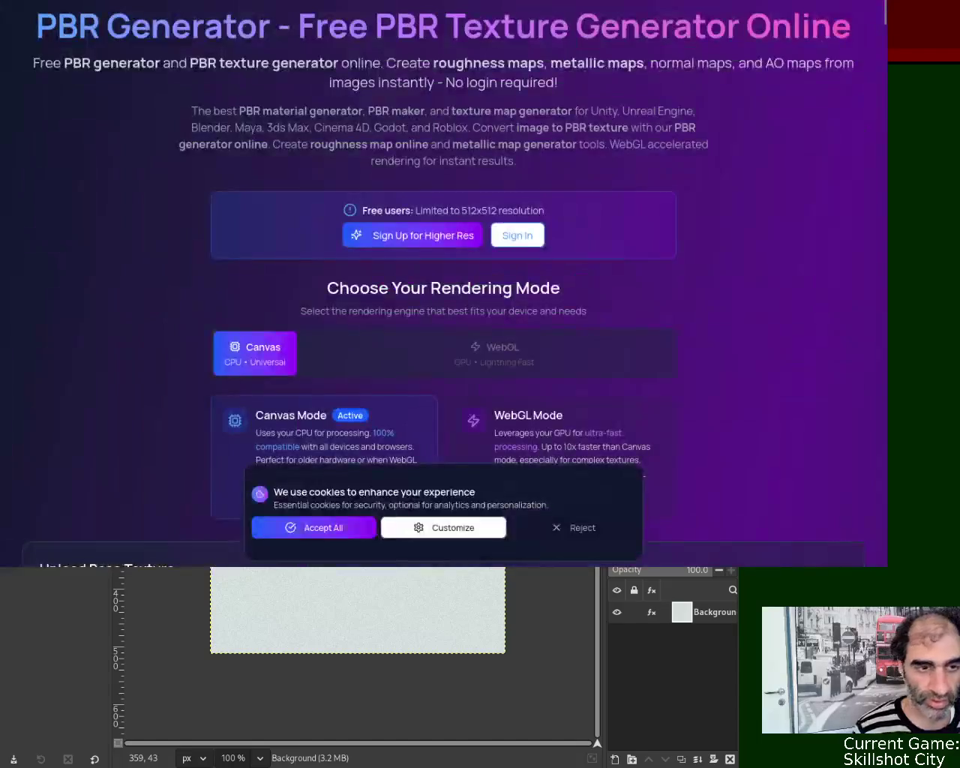
- Paste the pale grey noise texture into GenPBR's Upload Base Texture
{"action": "scroll", "coordinate": [889, 43], "scroll_direction": "down", "scroll_amount": 3}
{"action": "scroll", "coordinate": [889, 43], "scroll_direction": "down", "scroll_amount": 3}
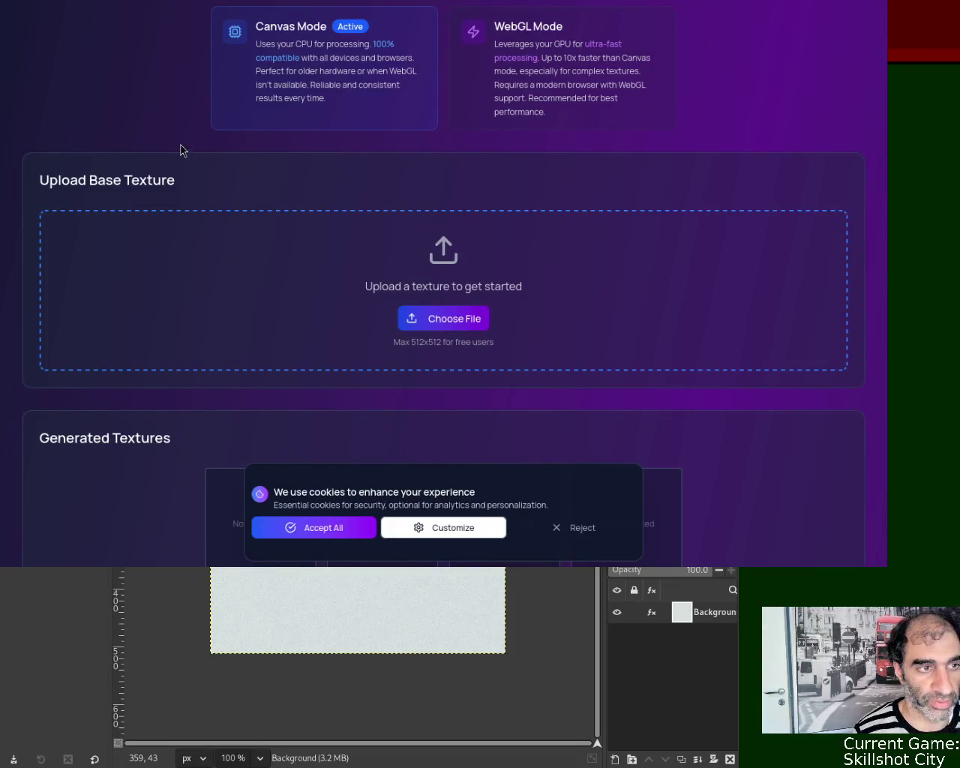
{"action": "key", "text": "ctrl+v"}
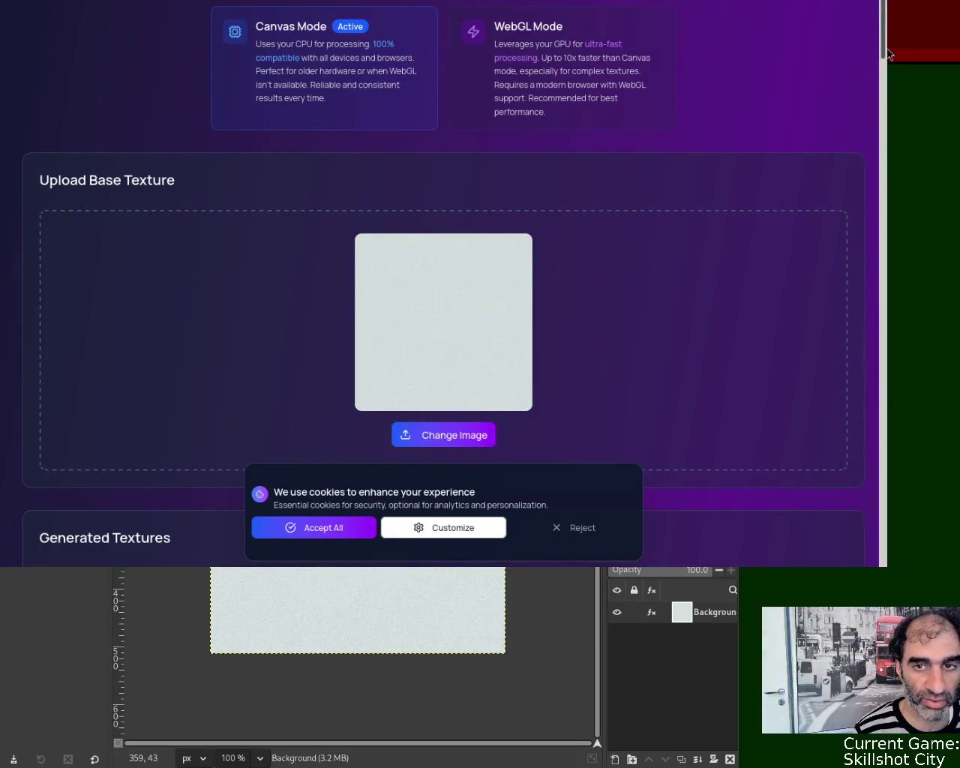
{"action": "scroll", "coordinate": [888, 38], "scroll_direction": "down", "scroll_amount": 6}
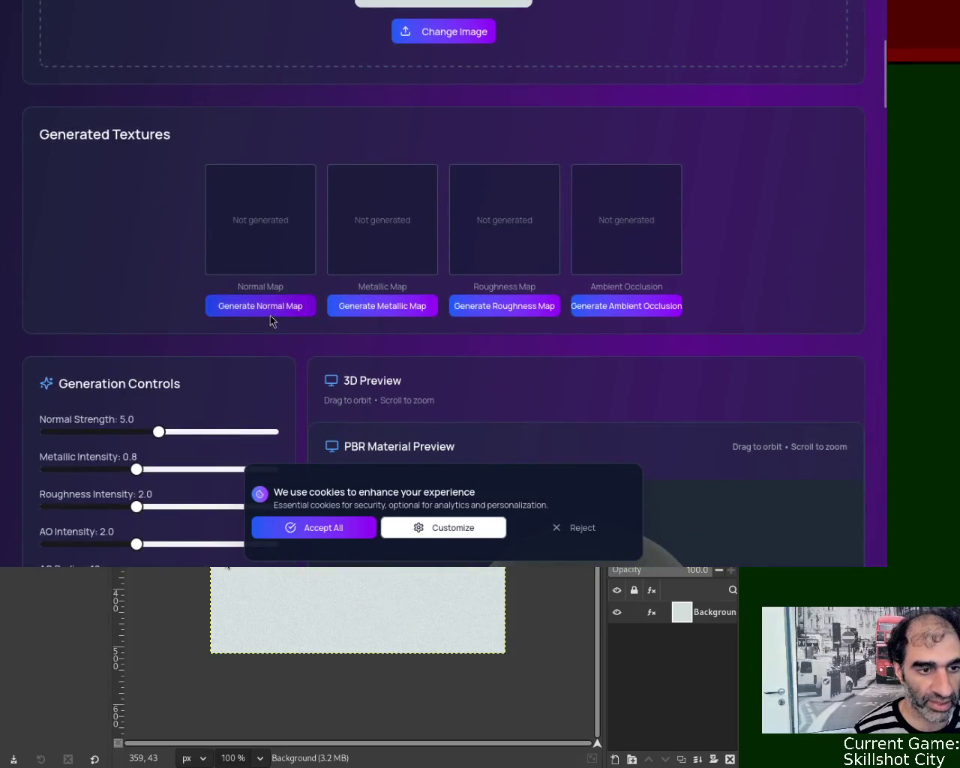
- Generate the normal, metallic, roughness and ambient occlusion maps from the pale texture
{"action": "left_click", "coordinate": [268, 310]}
{"action": "left_click", "coordinate": [369, 309]}
{"action": "left_click", "coordinate": [475, 306]}
{"action": "left_click", "coordinate": [627, 311]}
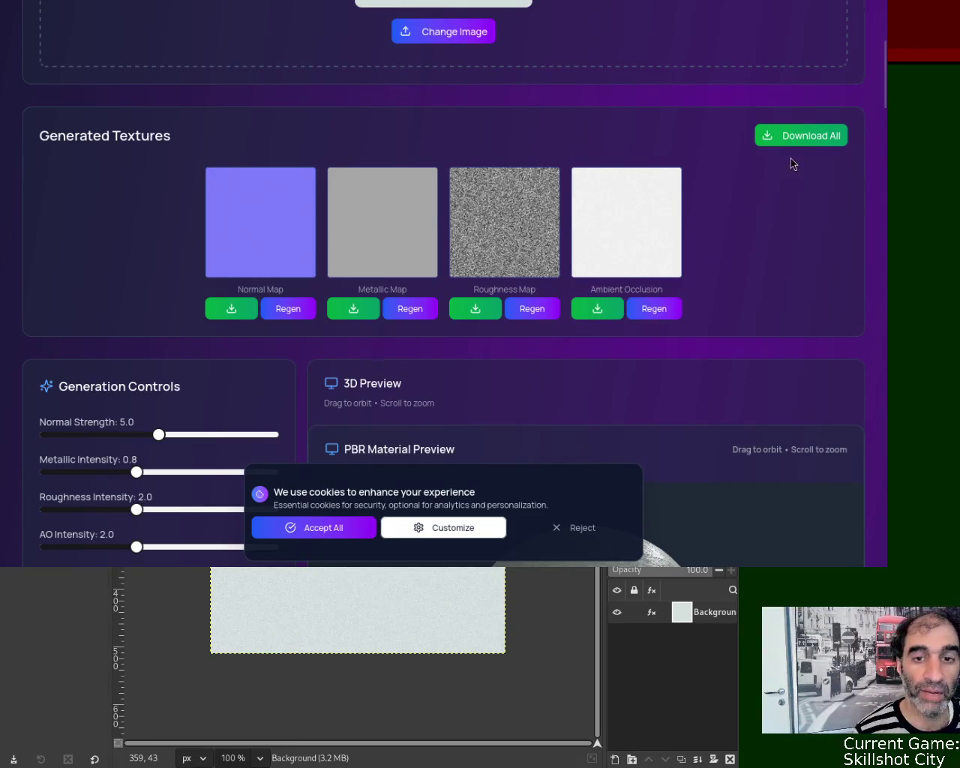
{"action": "key", "text": "ctrl+Tab"}
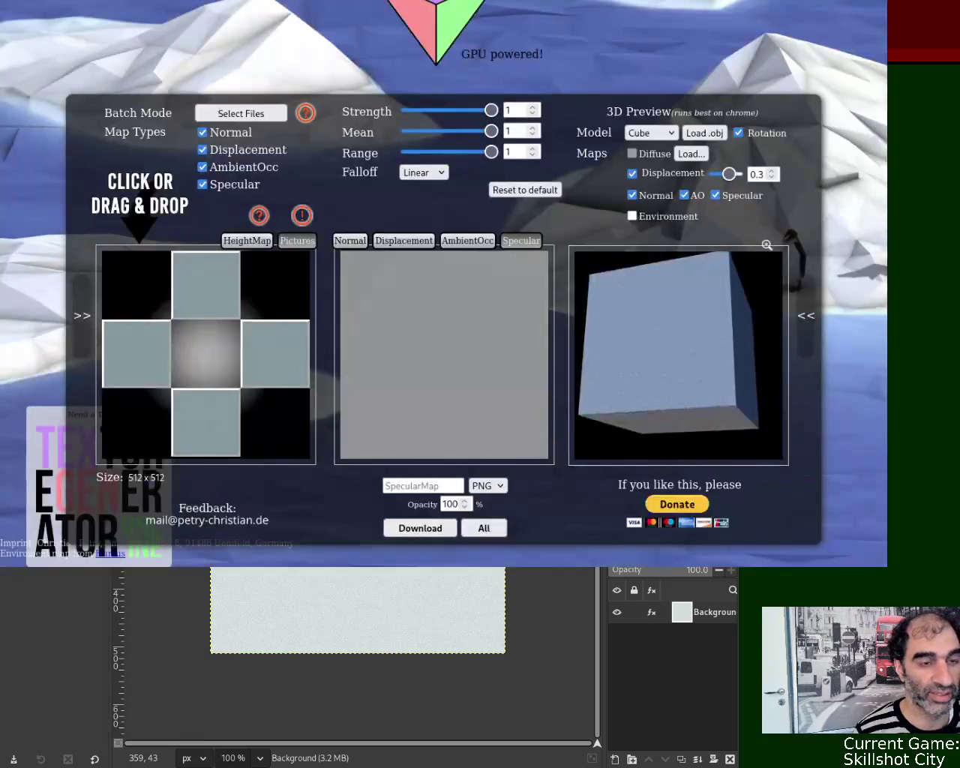
- Reload NormalMap-Online, drop the cube-cross image in as the height map, and view its specular map
{"action": "key", "text": "ctrl+l"}
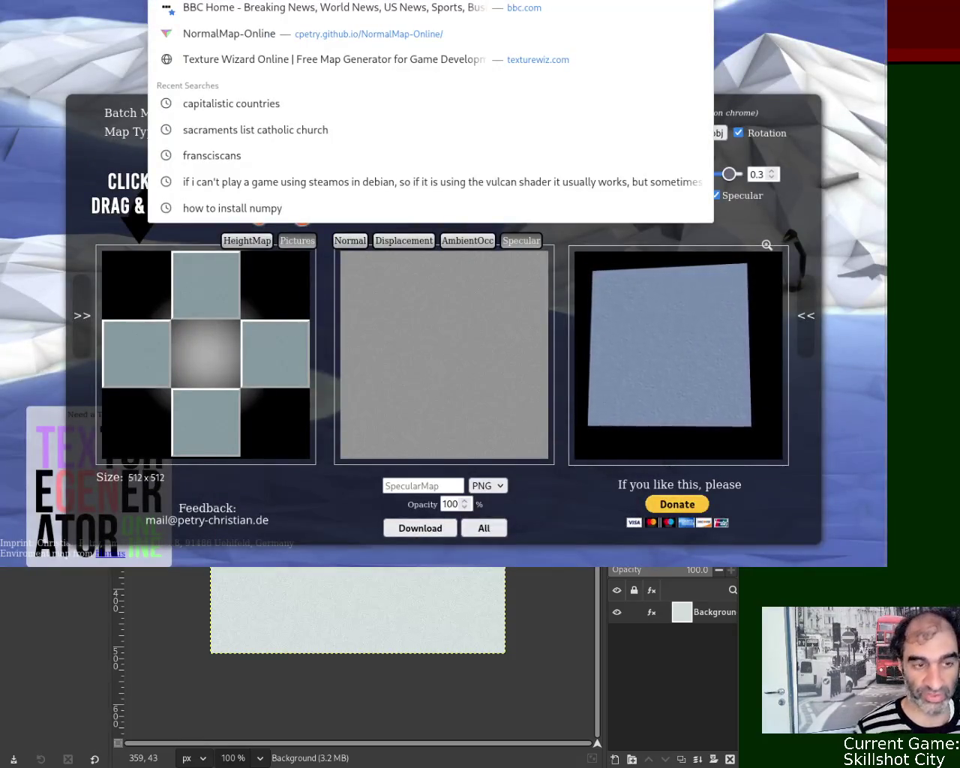
{"action": "key", "text": "Return"}
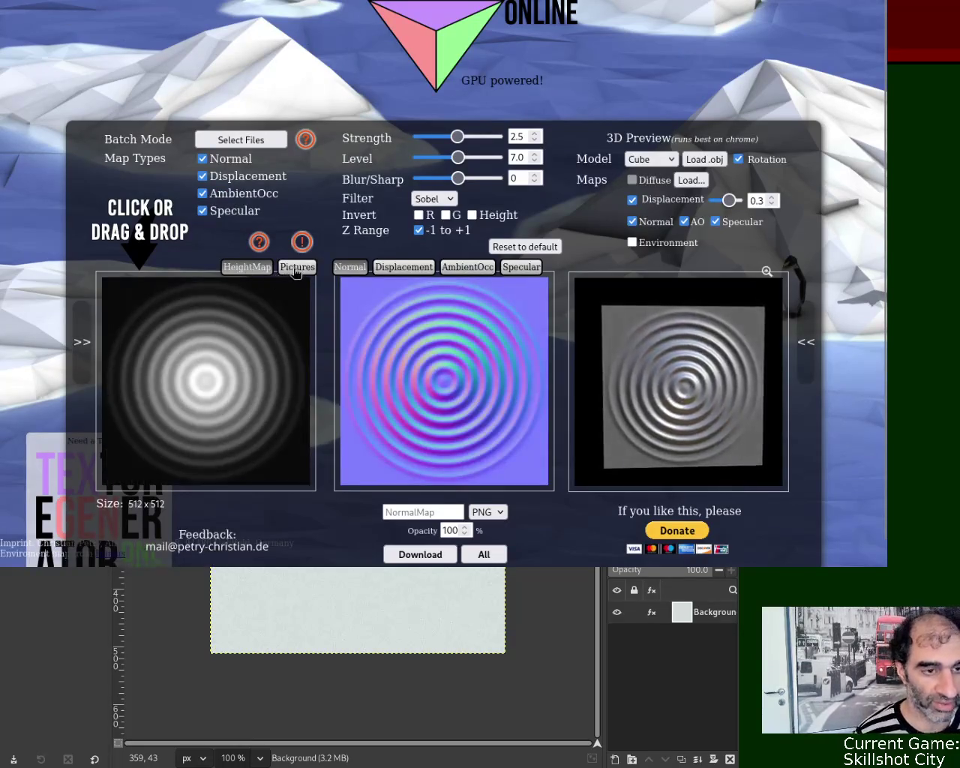
{"action": "left_click_drag", "start_coordinate": [247, 268], "coordinate": [214, 305]}
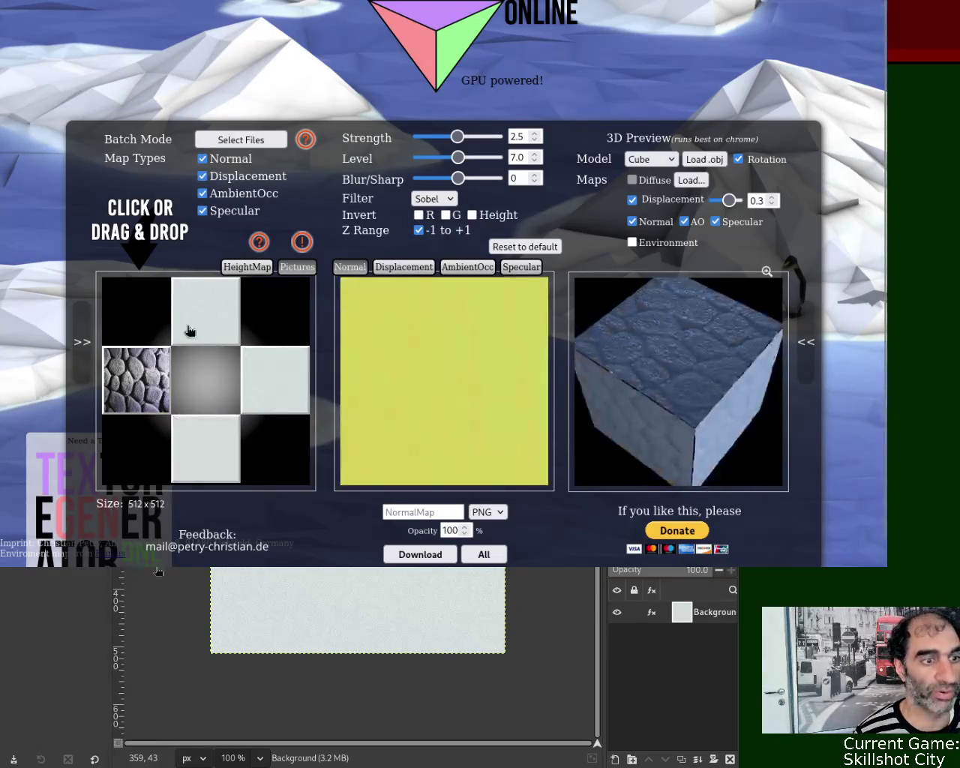
{"action": "left_click", "coordinate": [520, 267]}
{"action": "scroll", "coordinate": [672, 323], "scroll_direction": "down", "scroll_amount": 1}
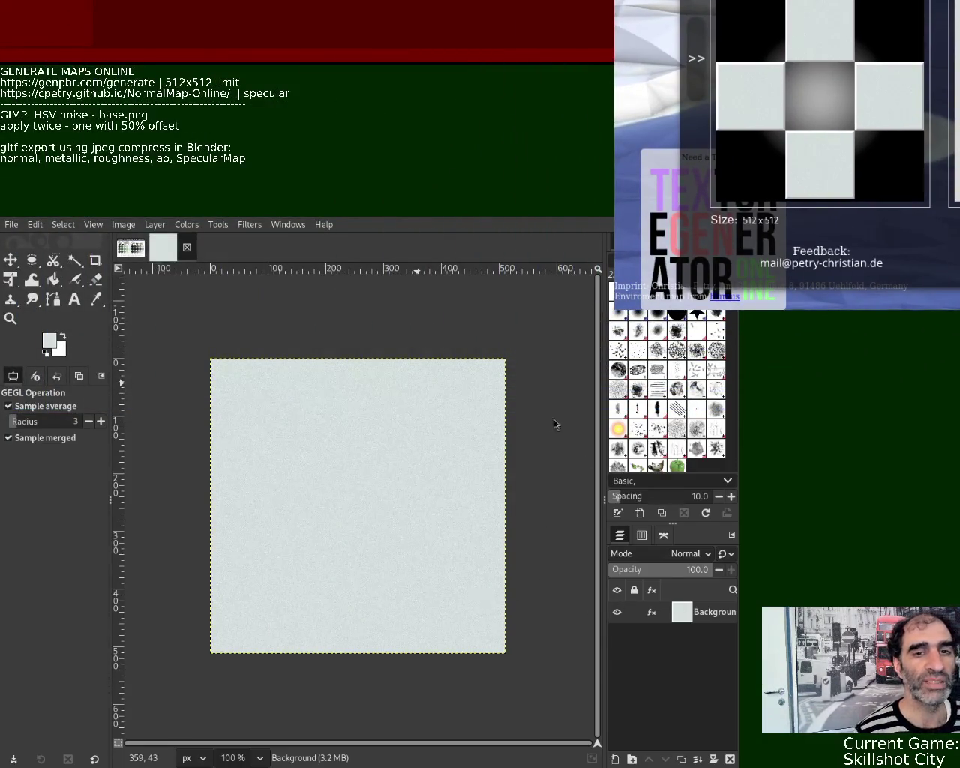
- Sample the dark green from the SCI-FI Grunge palette image with the Color Picker
{"action": "left_click", "coordinate": [131, 247]}
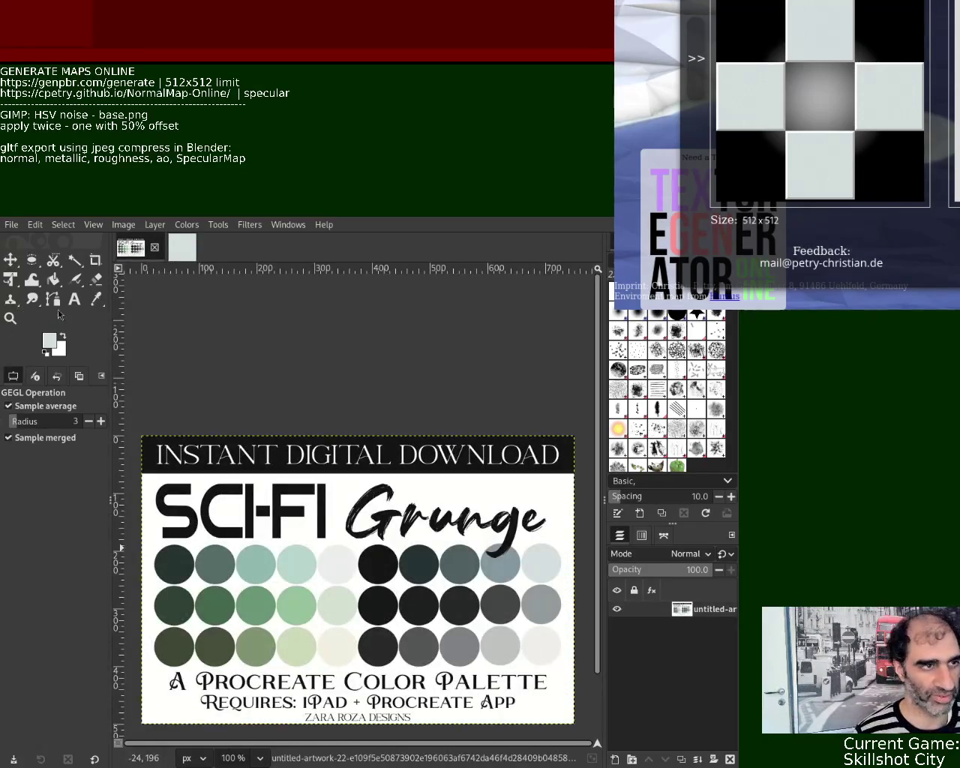
{"action": "left_click", "coordinate": [96, 299]}
{"action": "left_click", "coordinate": [174, 603]}
- Close the pale grey noise image and bucket-fill a new default image with the dark green
{"action": "left_click", "coordinate": [181, 247]}
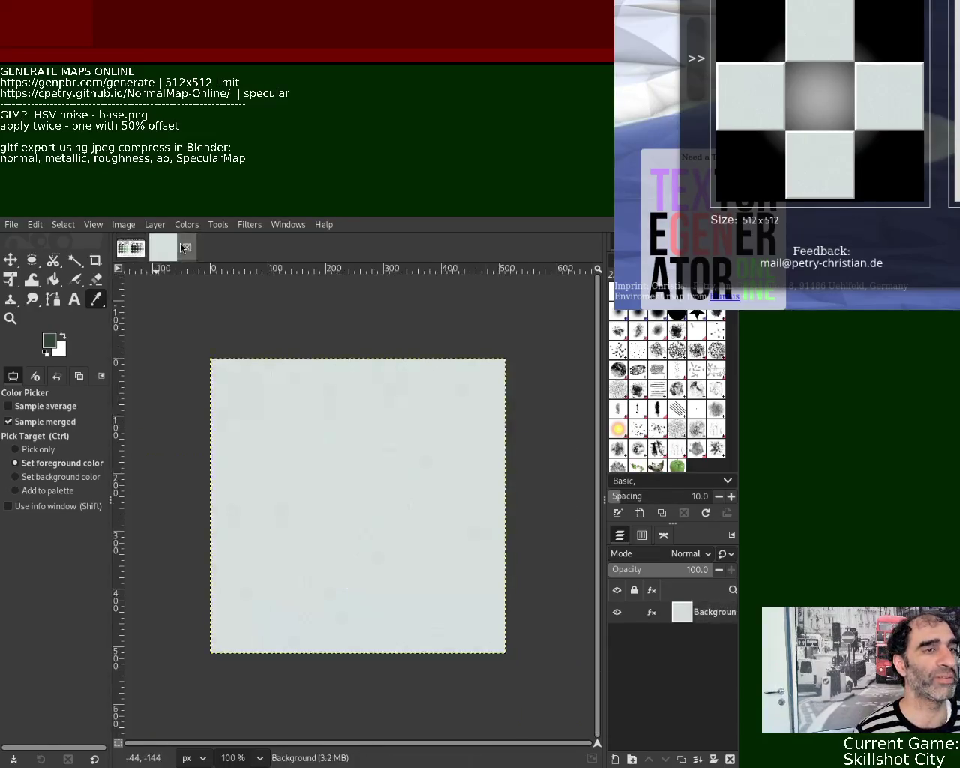
{"action": "key", "text": "ctrl+w"}
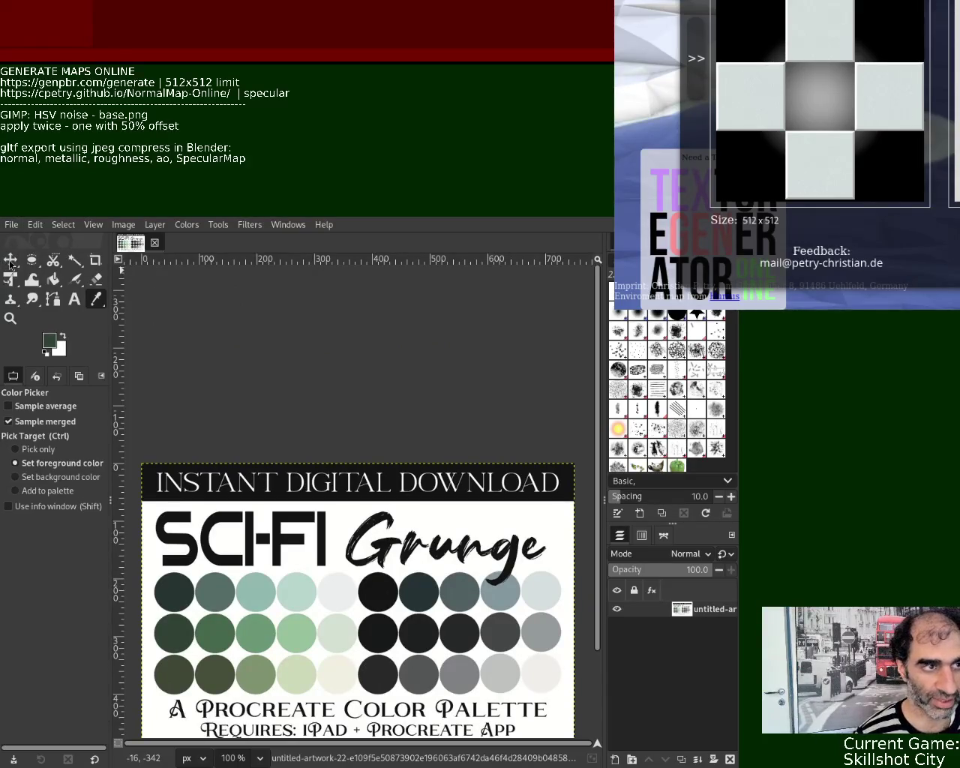
{"action": "key", "text": "ctrl+n"}
{"action": "key", "text": "Return"}
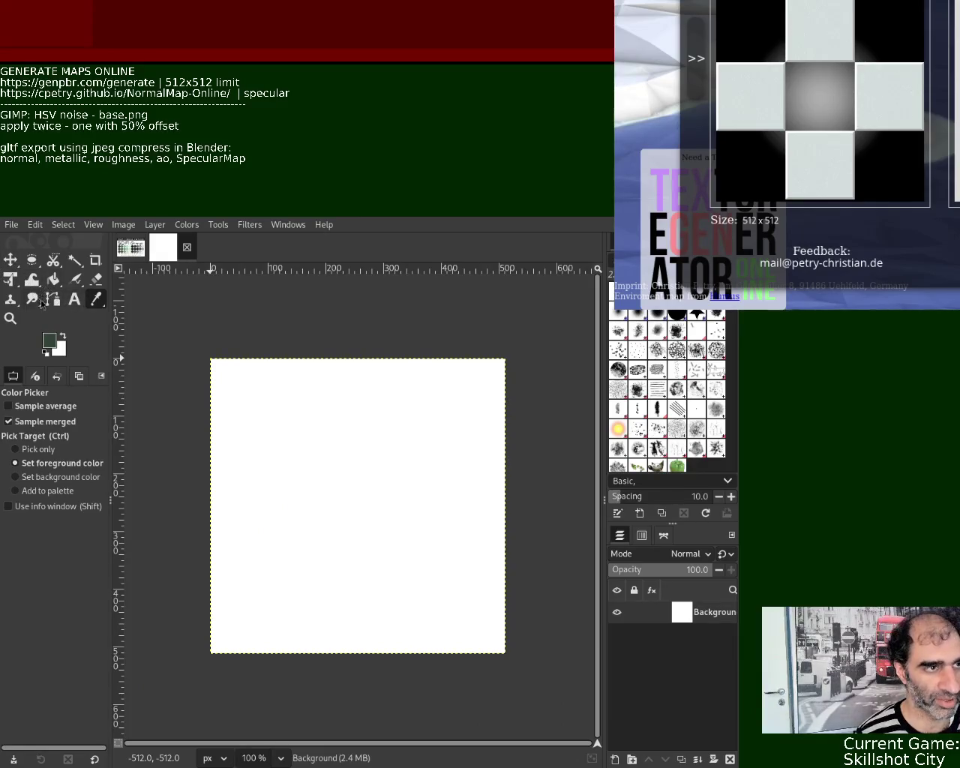
{"action": "left_click", "coordinate": [53, 279]}
{"action": "left_click", "coordinate": [349, 510]}
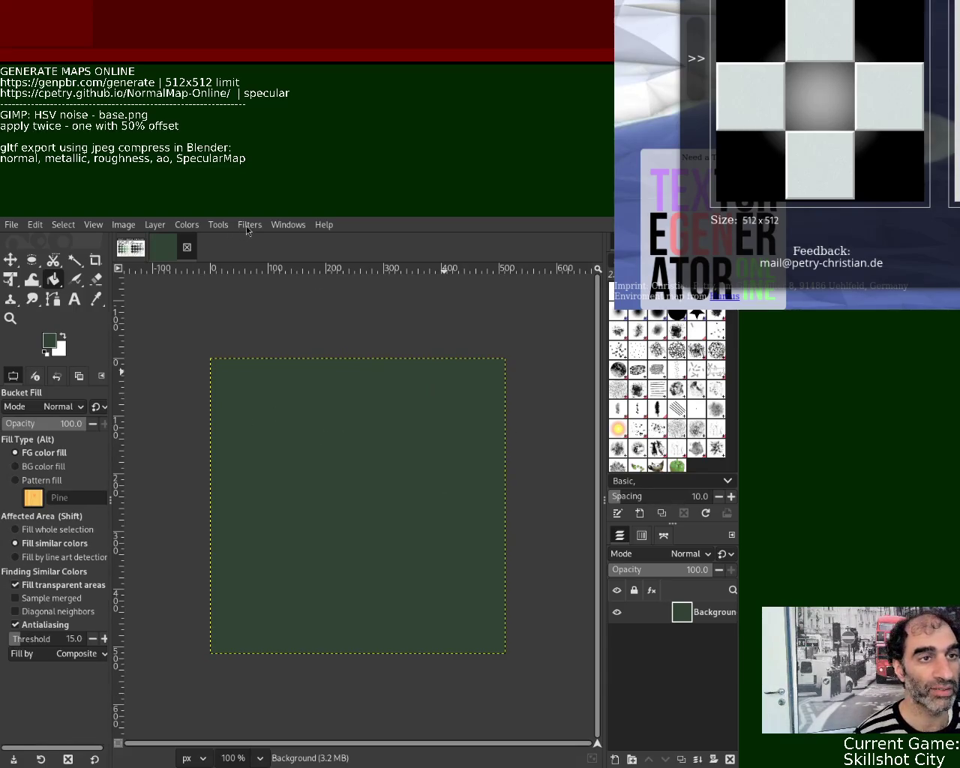
- Add HSV noise to the green canvas, offset it for tiling, reapply the noise, and export it
{"action": "key", "text": "ctrl+shift+f"}
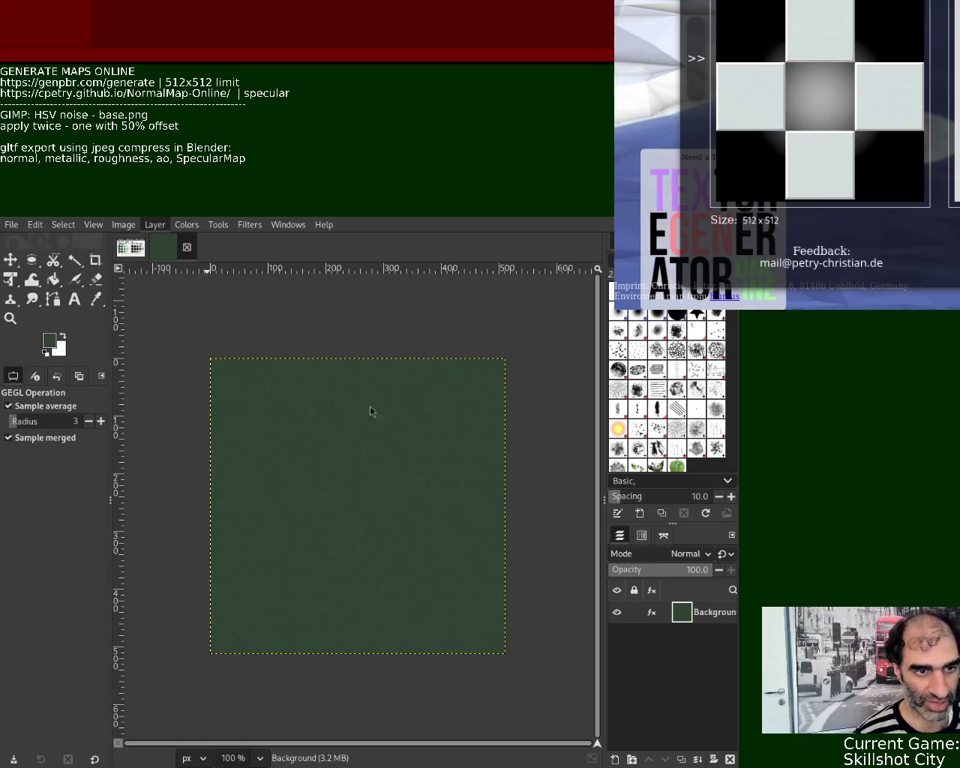
{"action": "key", "text": "ctrl+shift+o"}
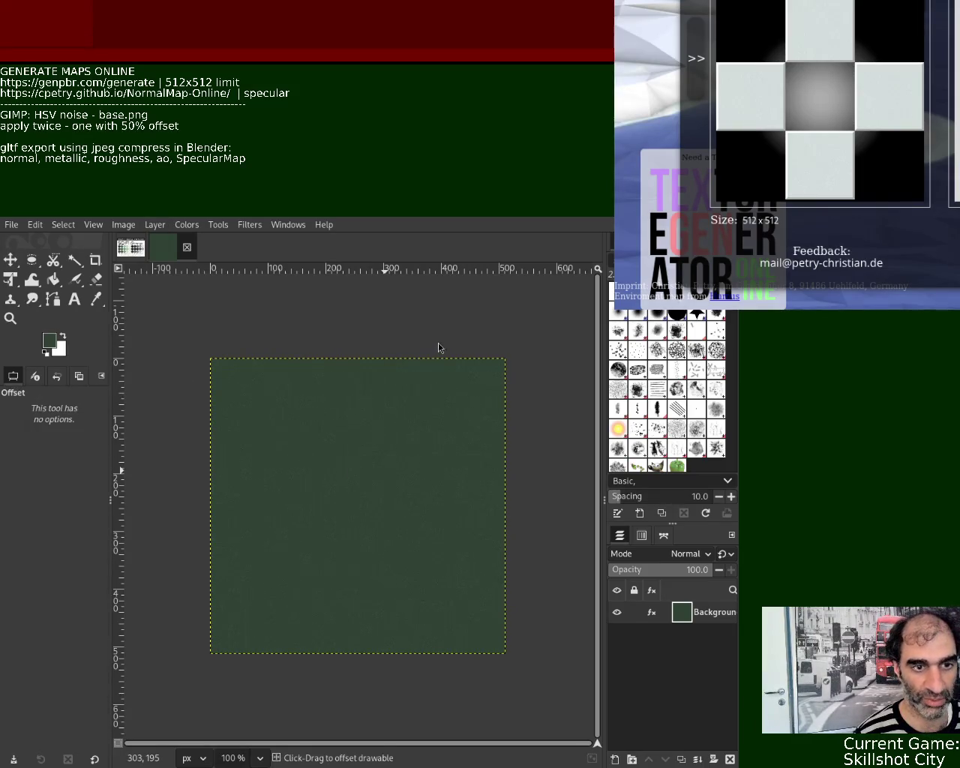
{"action": "left_click", "coordinate": [260, 228]}
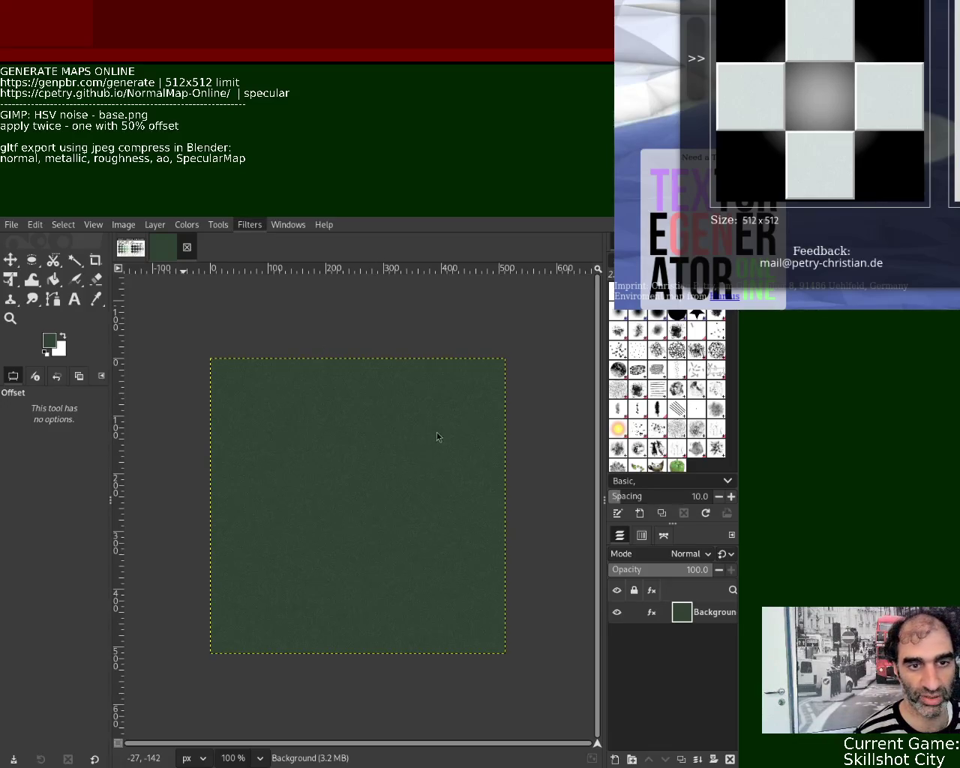
{"action": "key", "text": "ctrl+f"}
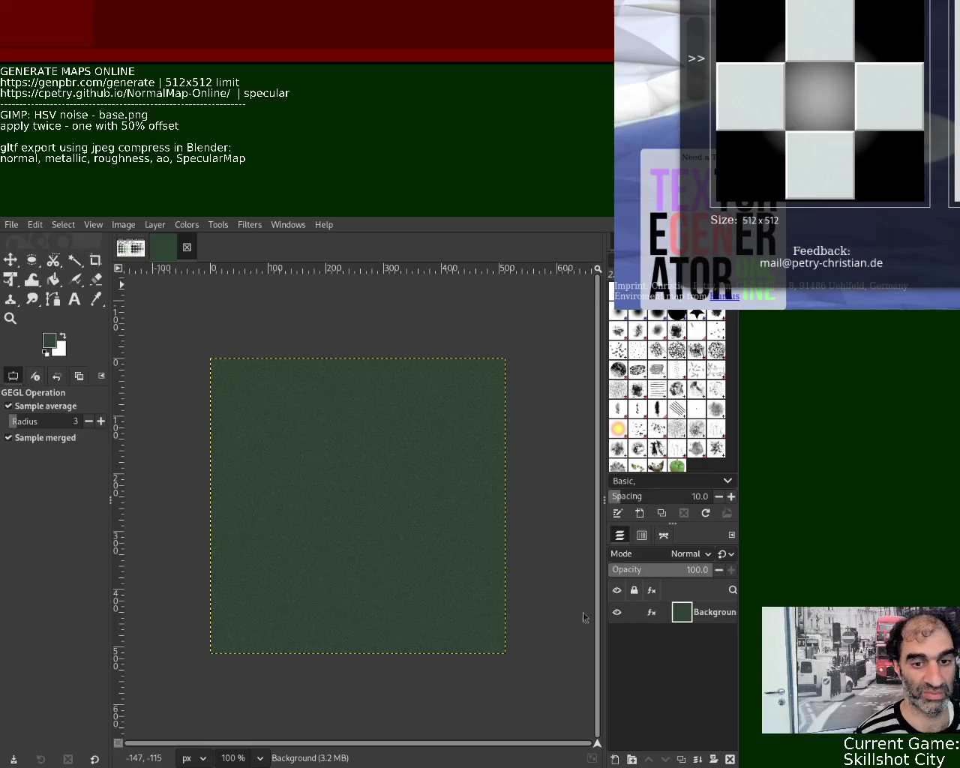
{"action": "key", "text": "ctrl+e"}
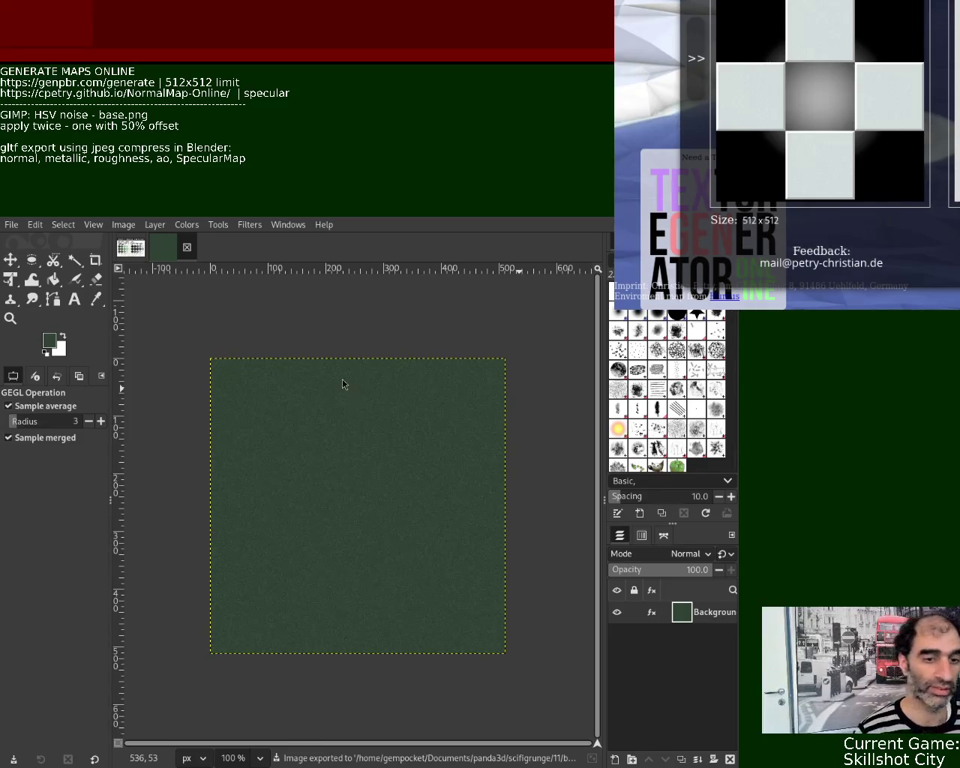
{"action": "key", "text": "alt+F7"}
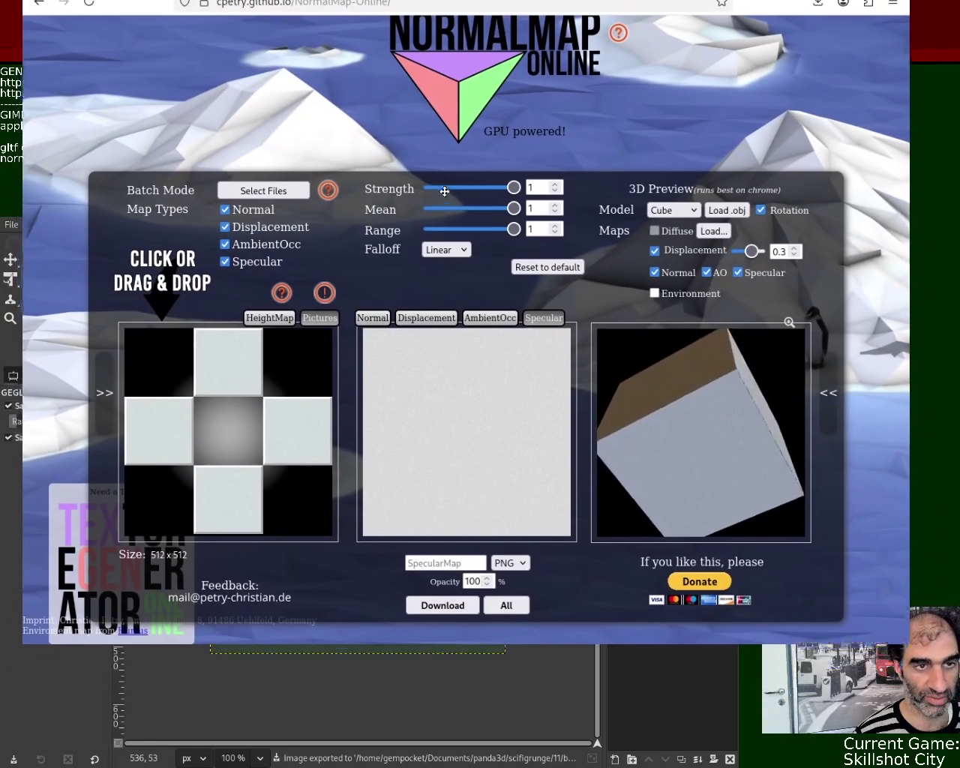
- Reload the GenPBR page and paste in the green noise texture as the base texture
{"action": "mouse_move", "coordinate": [324, 297]}
{"action": "left_mouse_down"}
{"action": "mouse_move", "coordinate": [445, 172]}
{"action": "mouse_move", "coordinate": [422, 170]}
{"action": "left_mouse_up"}
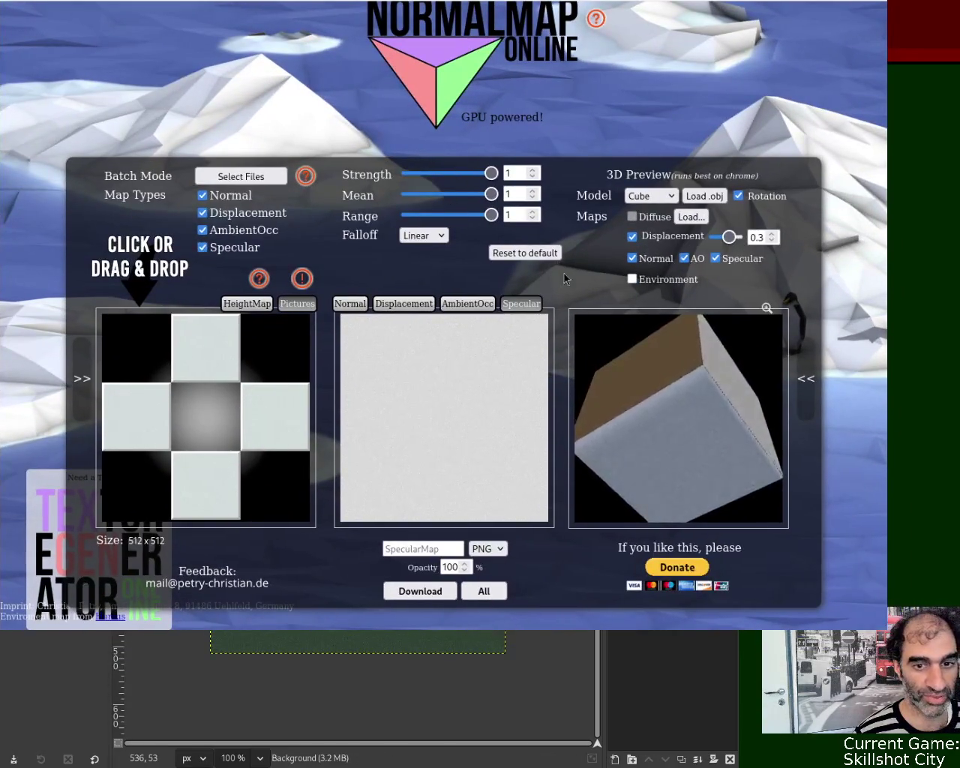
{"action": "key", "text": "ctrl+Tab"}
{"action": "key", "text": "ctrl+l"}
{"action": "key", "text": "Return"}
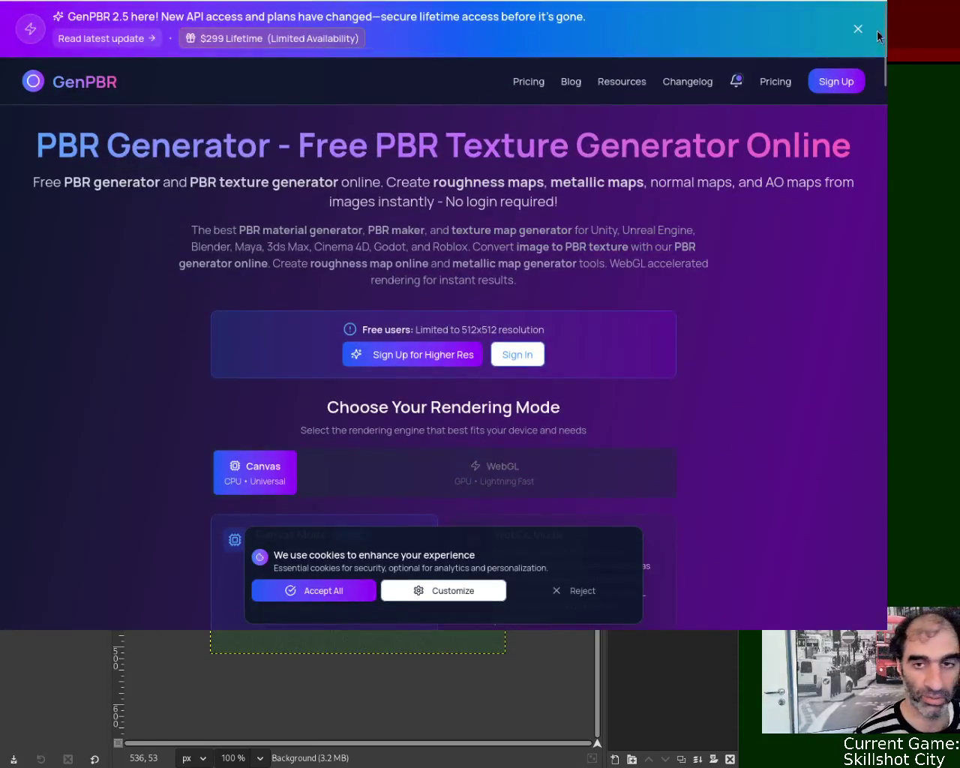
{"action": "scroll", "coordinate": [465, 293], "scroll_direction": "down", "scroll_amount": 2}
{"action": "scroll", "coordinate": [466, 293], "scroll_direction": "down", "scroll_amount": 5}
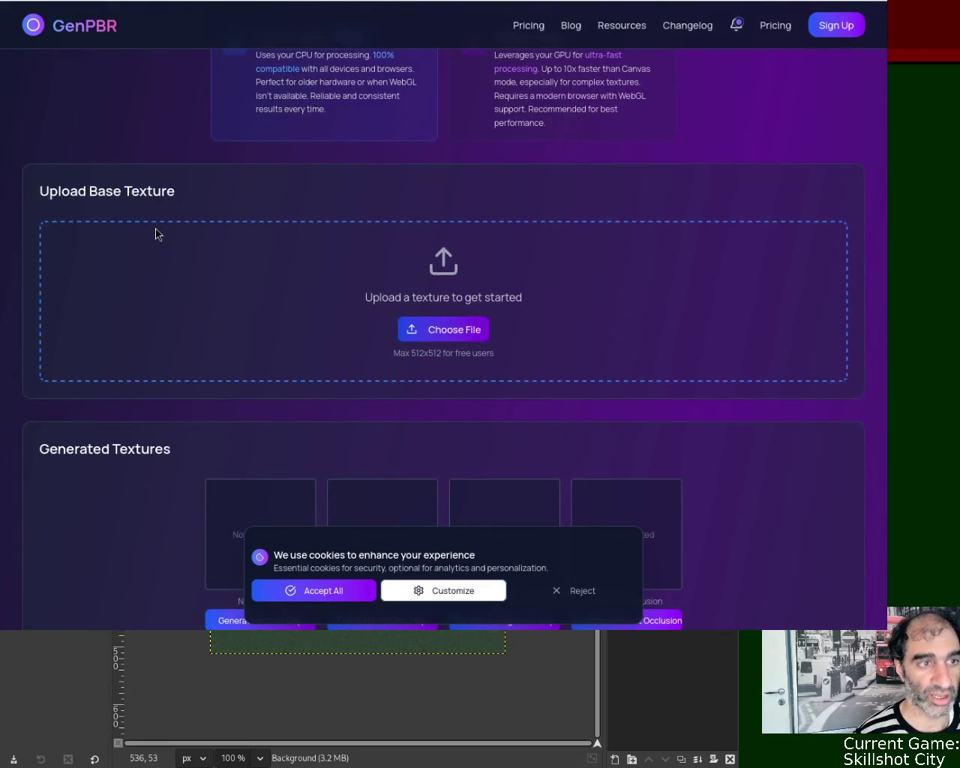
{"action": "key", "text": "ctrl+v"}
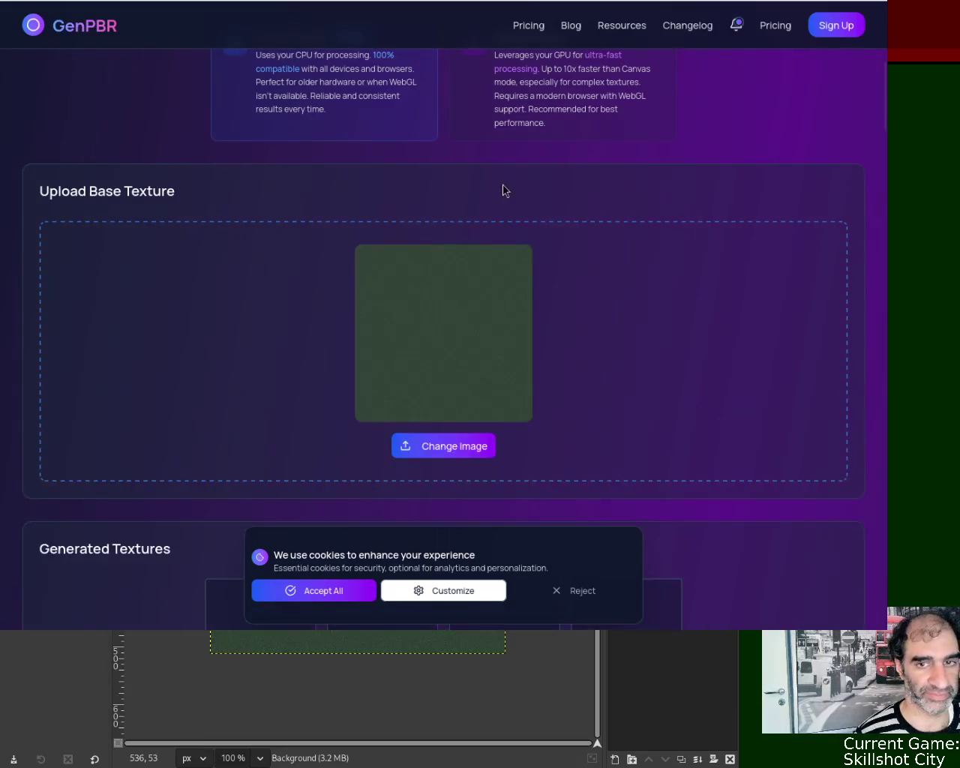
- Generate the normal, metallic, roughness and ambient occlusion maps in GenPBR
{"action": "scroll", "coordinate": [675, 330], "scroll_direction": "down", "scroll_amount": 6}
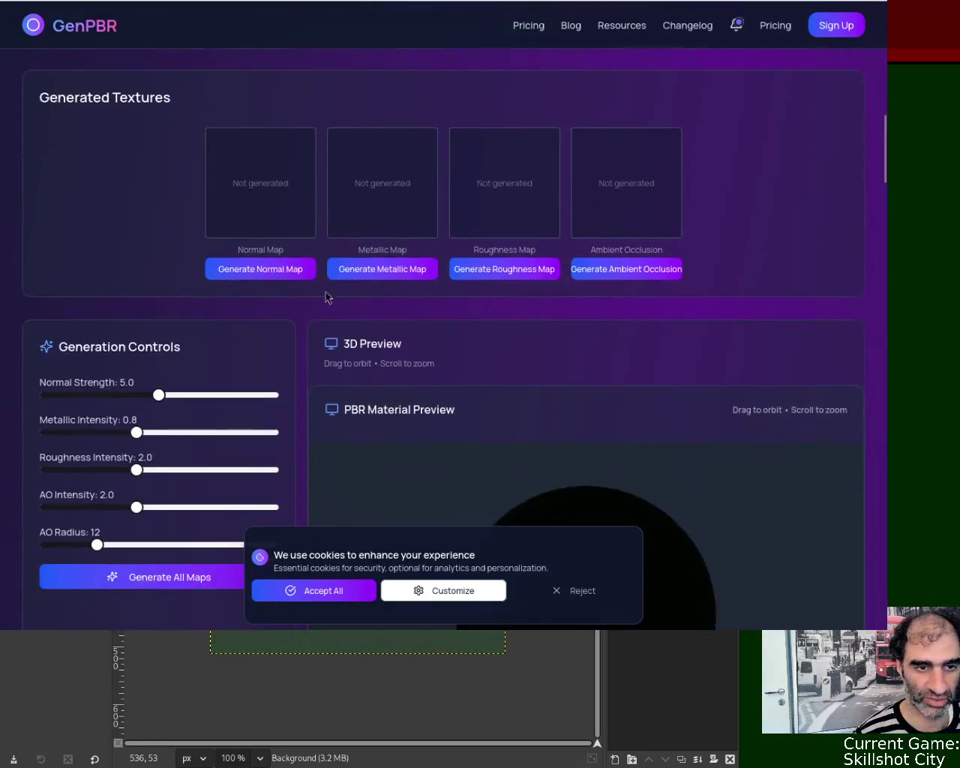
{"action": "left_click", "coordinate": [255, 272]}
{"action": "left_click", "coordinate": [398, 270]}
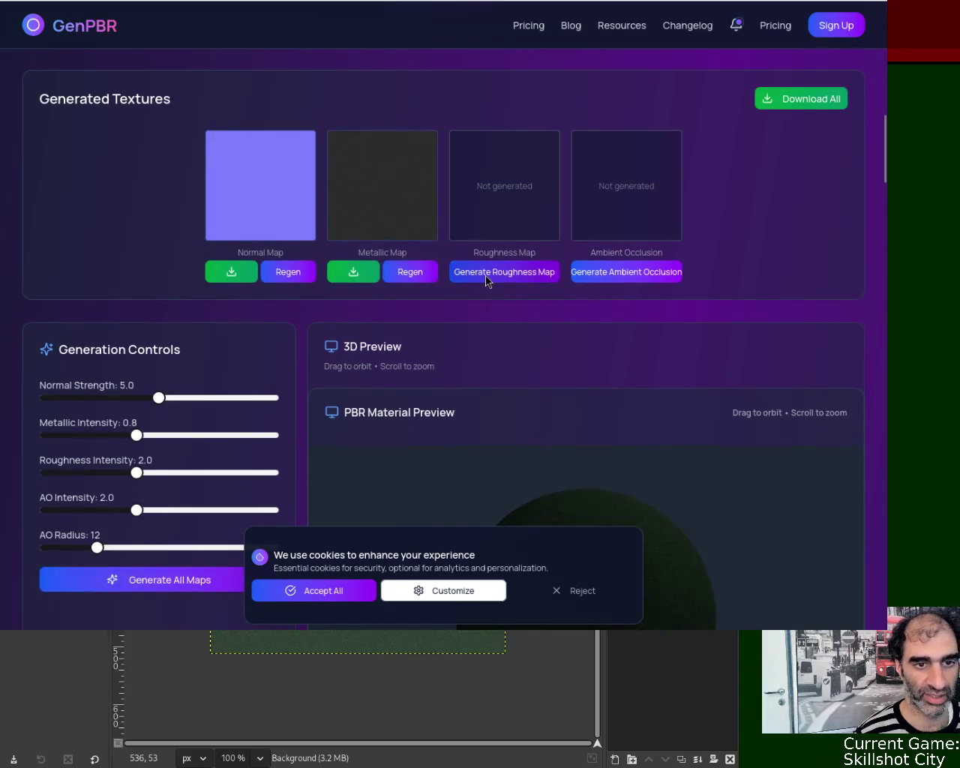
{"action": "left_click", "coordinate": [486, 274]}
{"action": "left_click", "coordinate": [603, 271]}
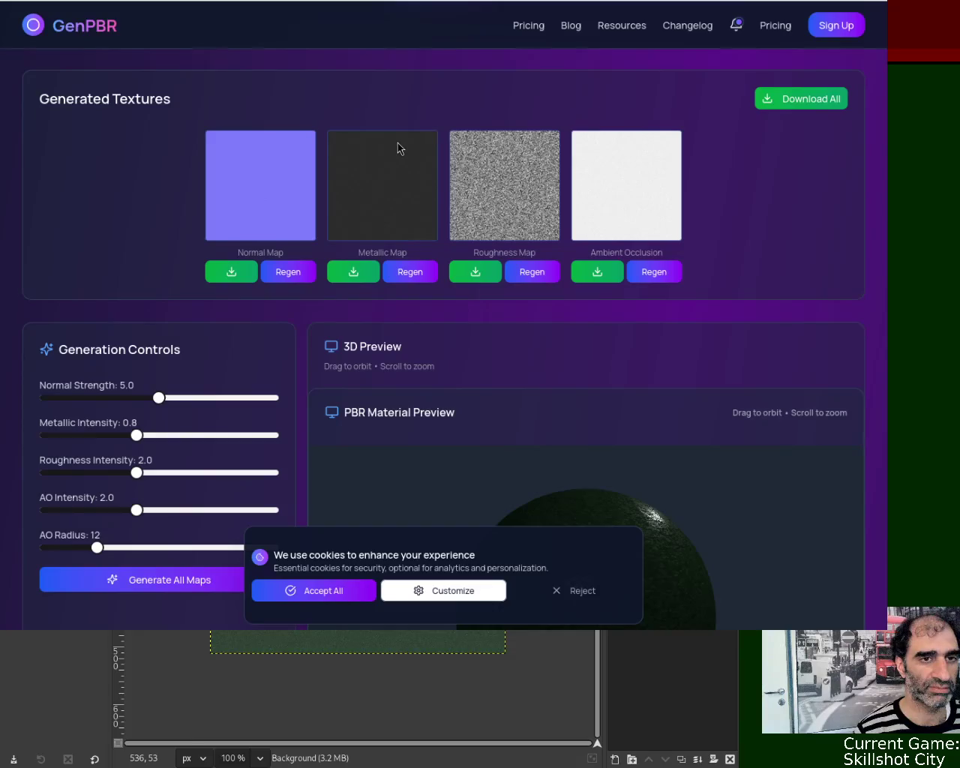
{"action": "key", "text": "ctrl+Tab"}
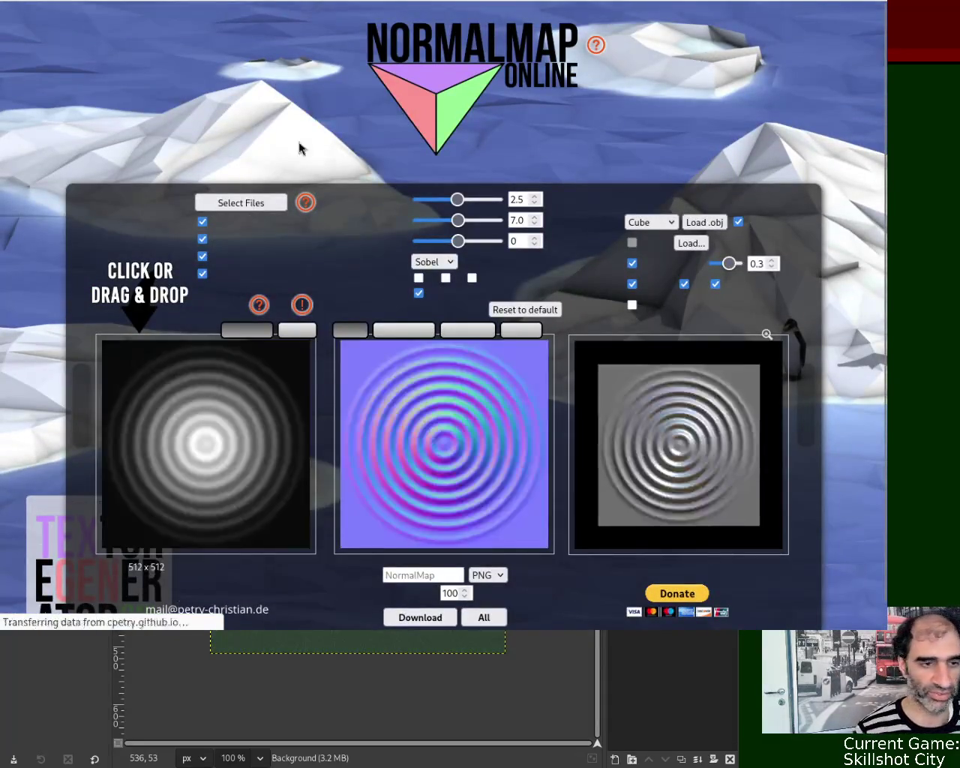
- Show the input pictures panel and view the green texture's dark grey specular map
{"action": "left_click", "coordinate": [300, 330]}
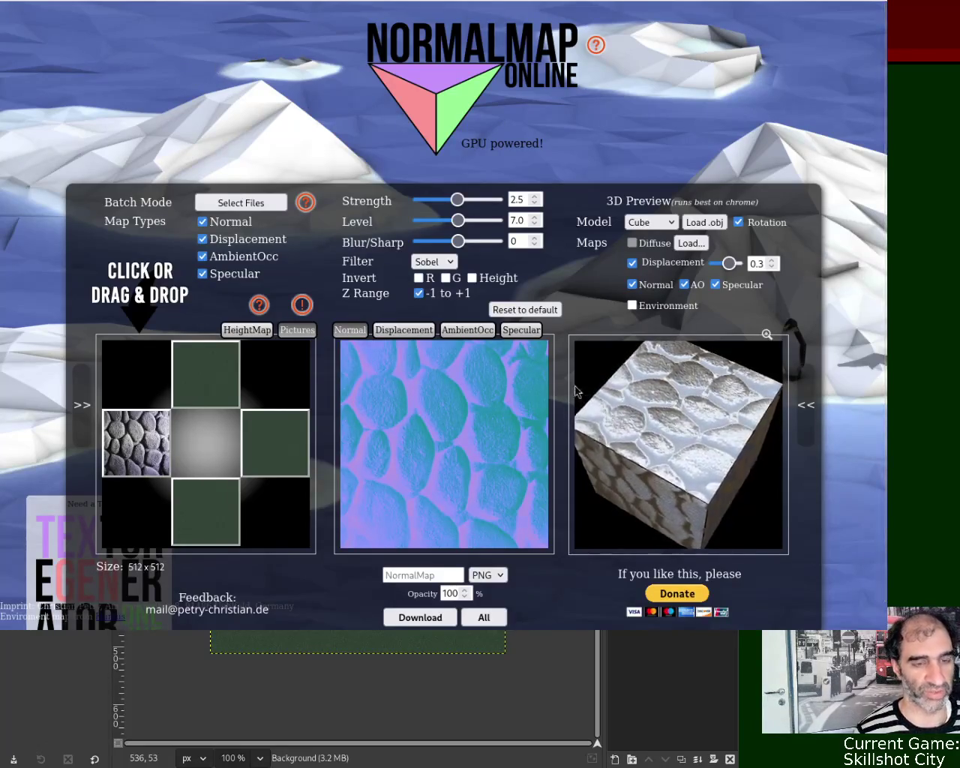
{"action": "left_click", "coordinate": [527, 330]}
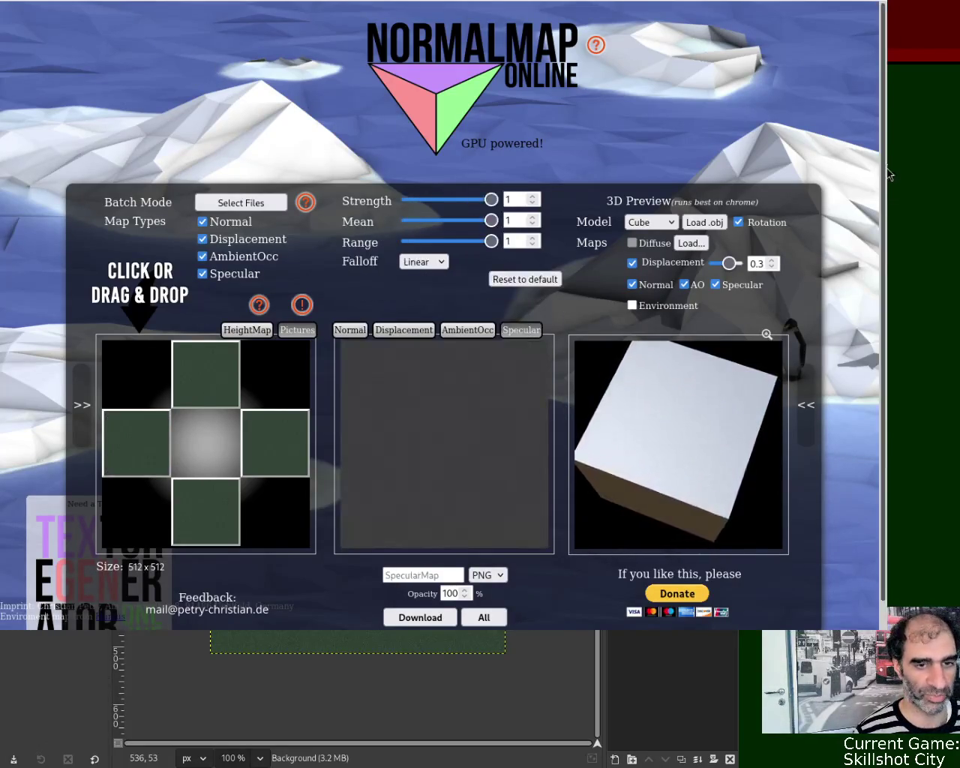
{"action": "scroll", "coordinate": [450, 450], "scroll_direction": "down", "scroll_amount": 1}
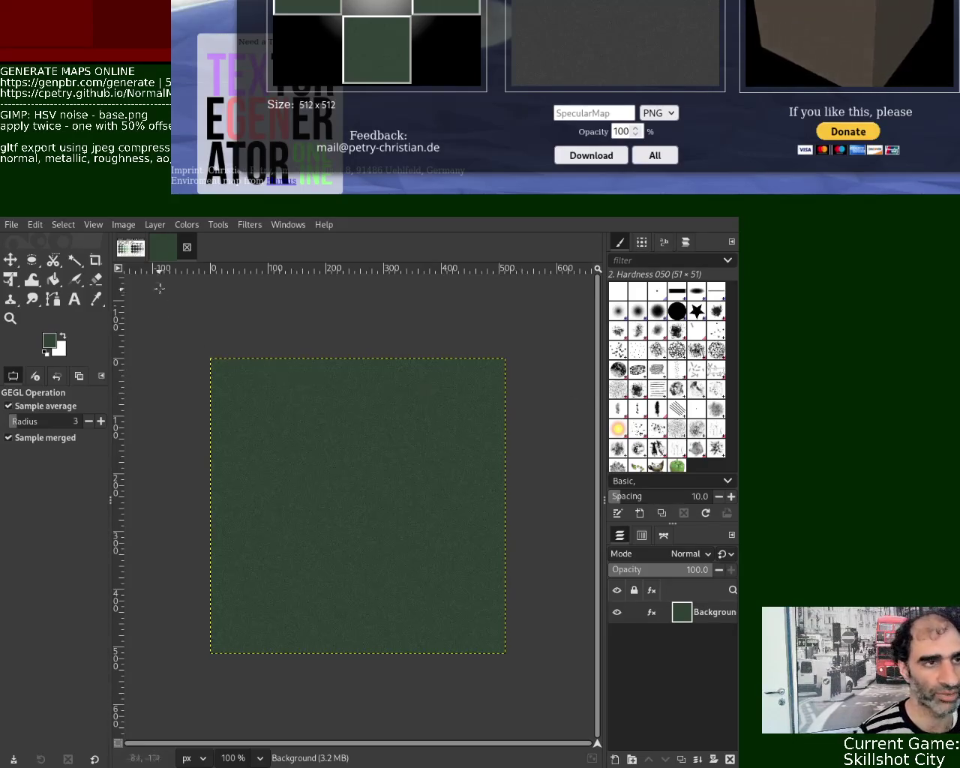
- Close the dark green texture image in GIMP
{"action": "key", "text": "ctrl+Tab"}
{"action": "left_click", "coordinate": [187, 250]}
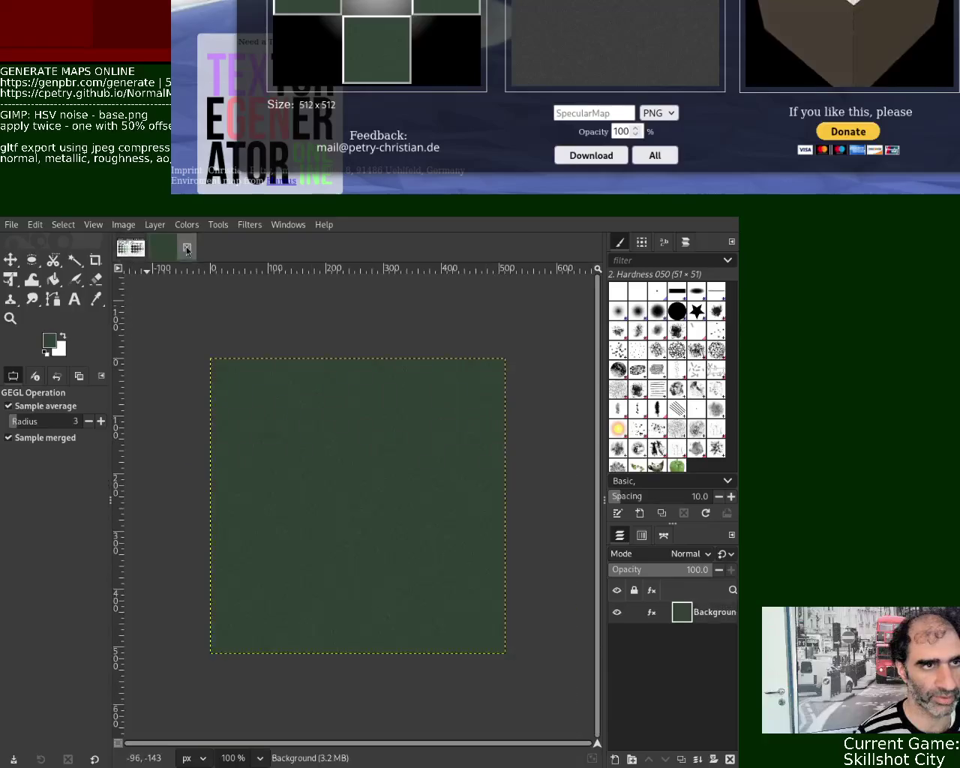
{"action": "key", "text": "ctrl+w"}
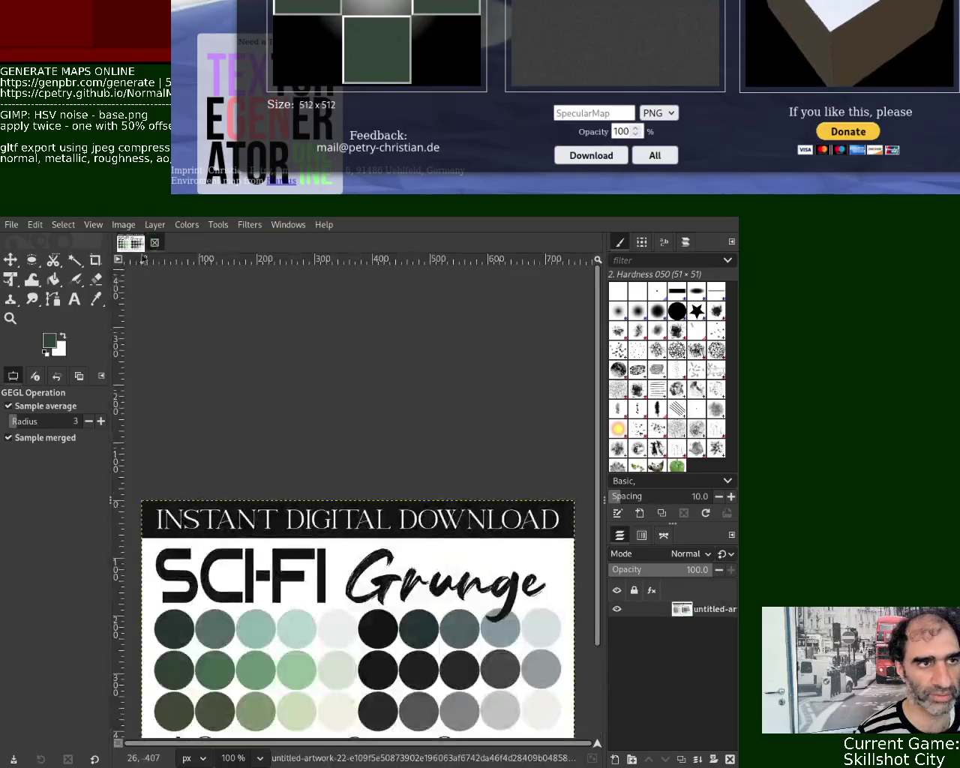
- Pick a medium sage green from a palette circle and bucket-fill the new canvas with it
{"action": "left_click", "coordinate": [95, 298]}
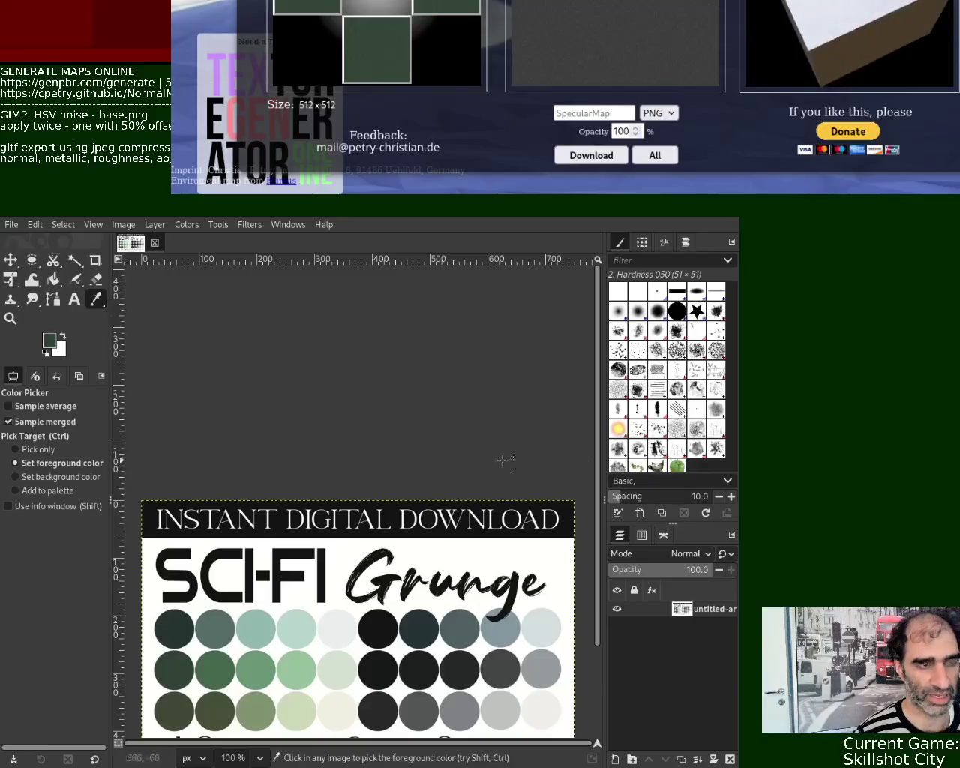
{"action": "scroll", "coordinate": [384, 491], "scroll_direction": "down", "scroll_amount": 5}
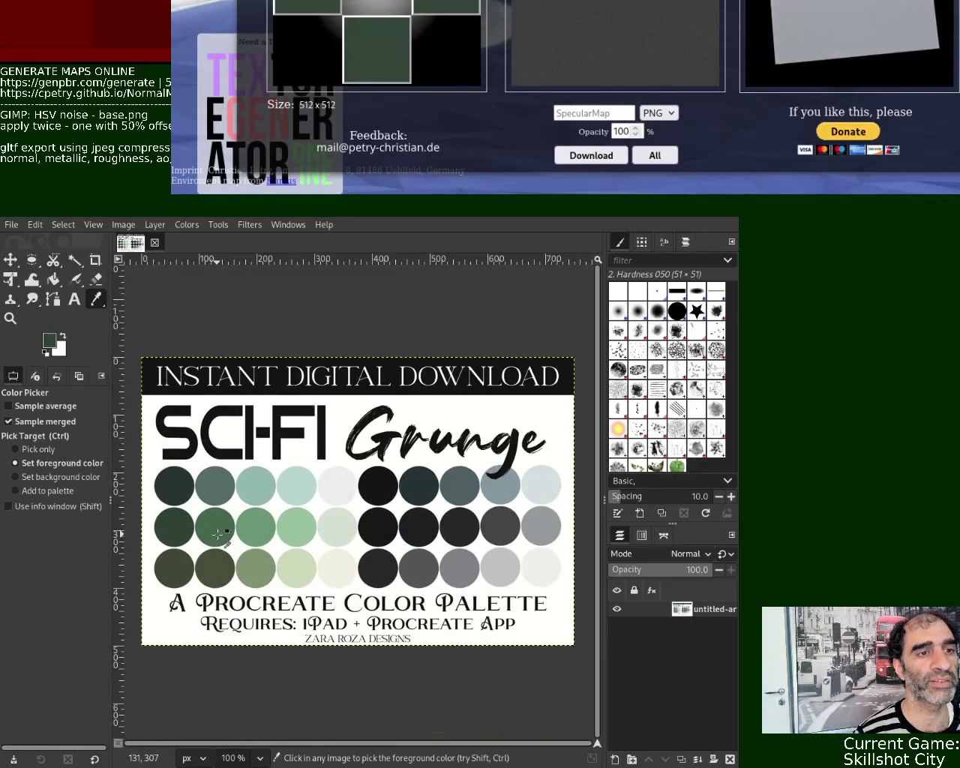
{"action": "left_click", "coordinate": [255, 529]}
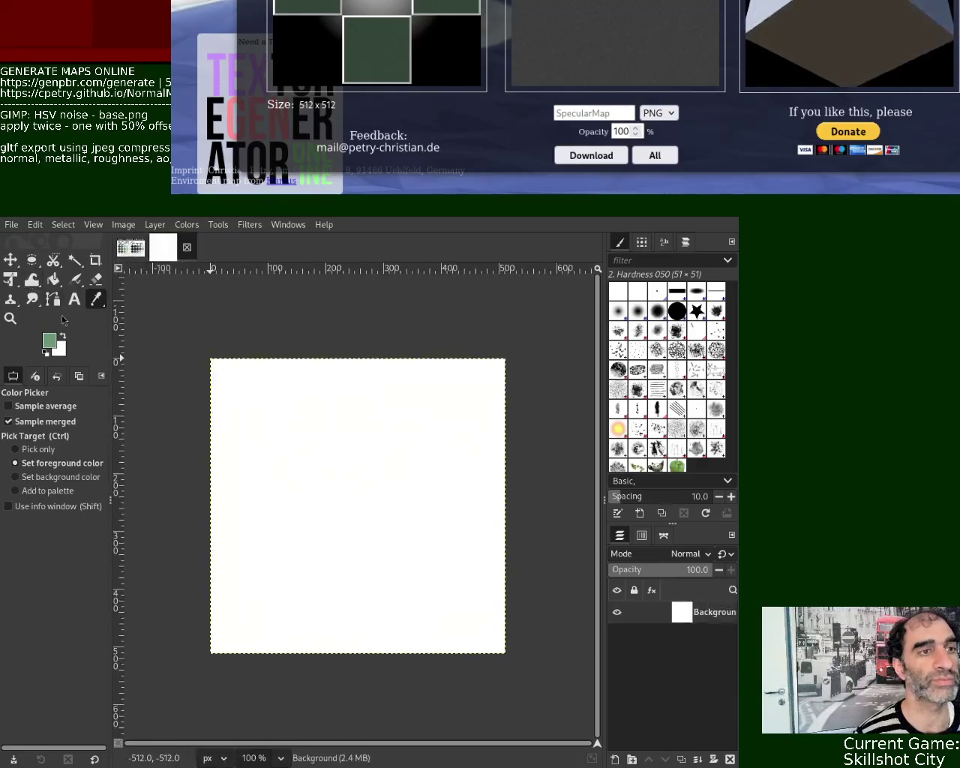
{"action": "left_click", "coordinate": [53, 279]}
{"action": "left_click", "coordinate": [262, 435]}
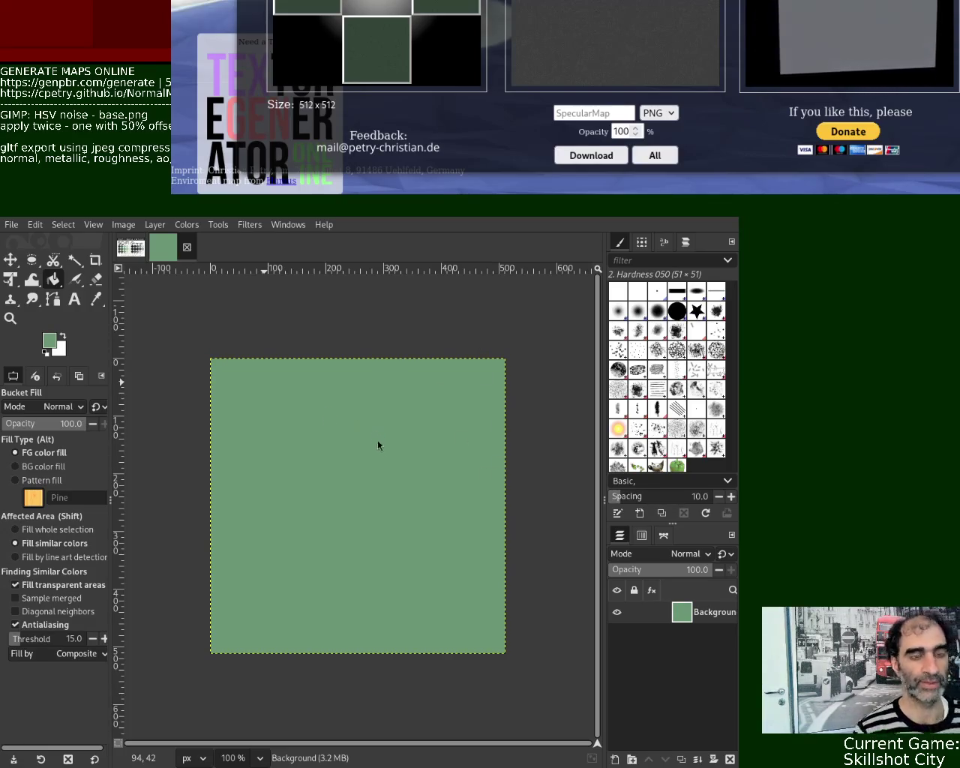
- Fill the canvas with a darker palette green and repeat the HSV Noise filter over it
{"action": "left_click", "coordinate": [130, 247]}
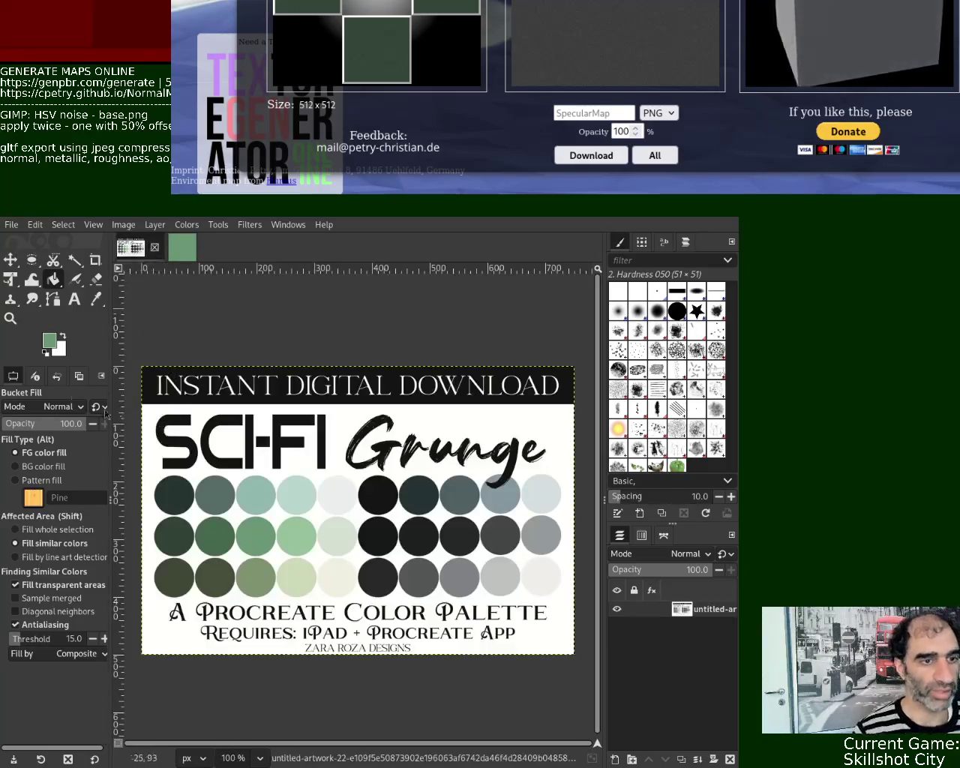
{"action": "left_click", "coordinate": [95, 300]}
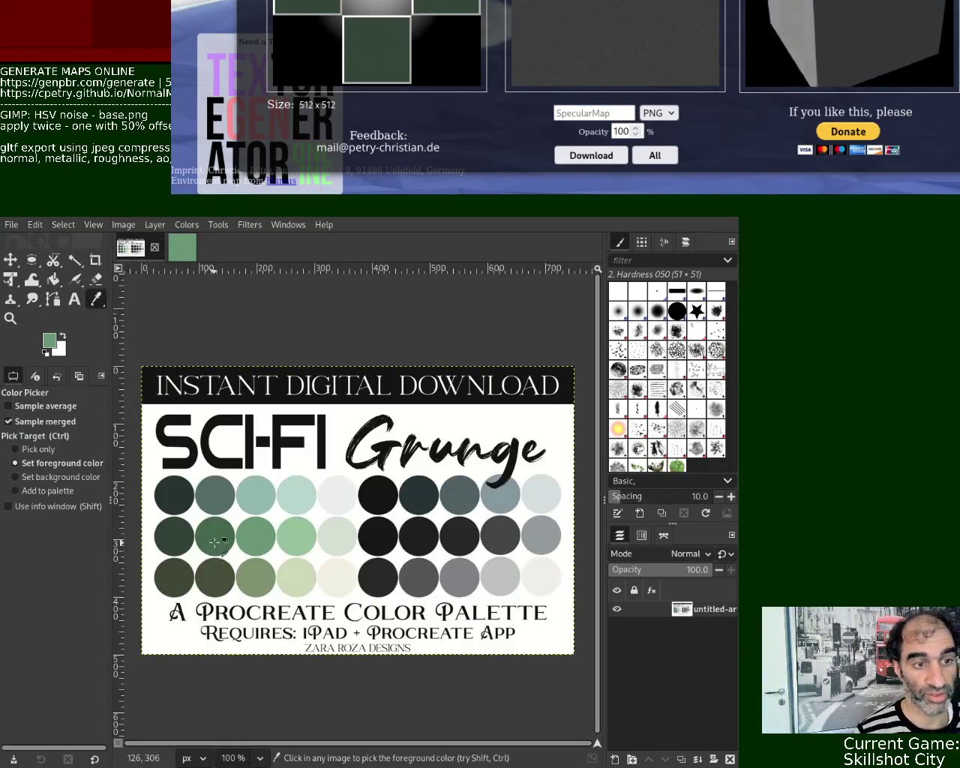
{"action": "left_click", "coordinate": [182, 257]}
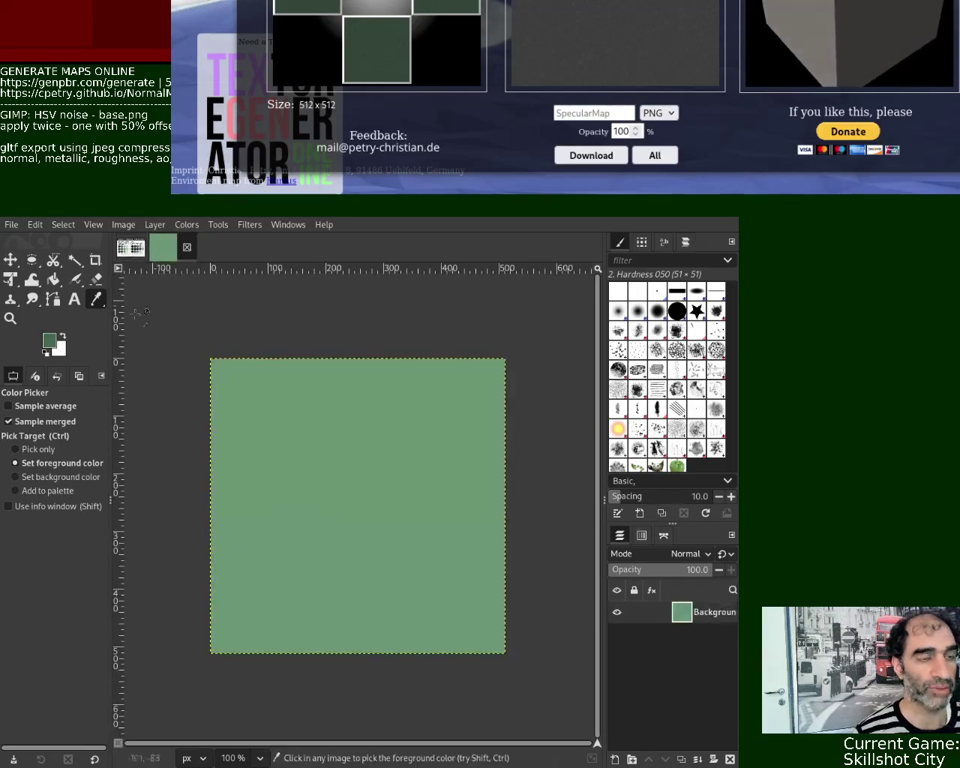
{"action": "left_click", "coordinate": [53, 280]}
{"action": "left_click", "coordinate": [307, 485]}
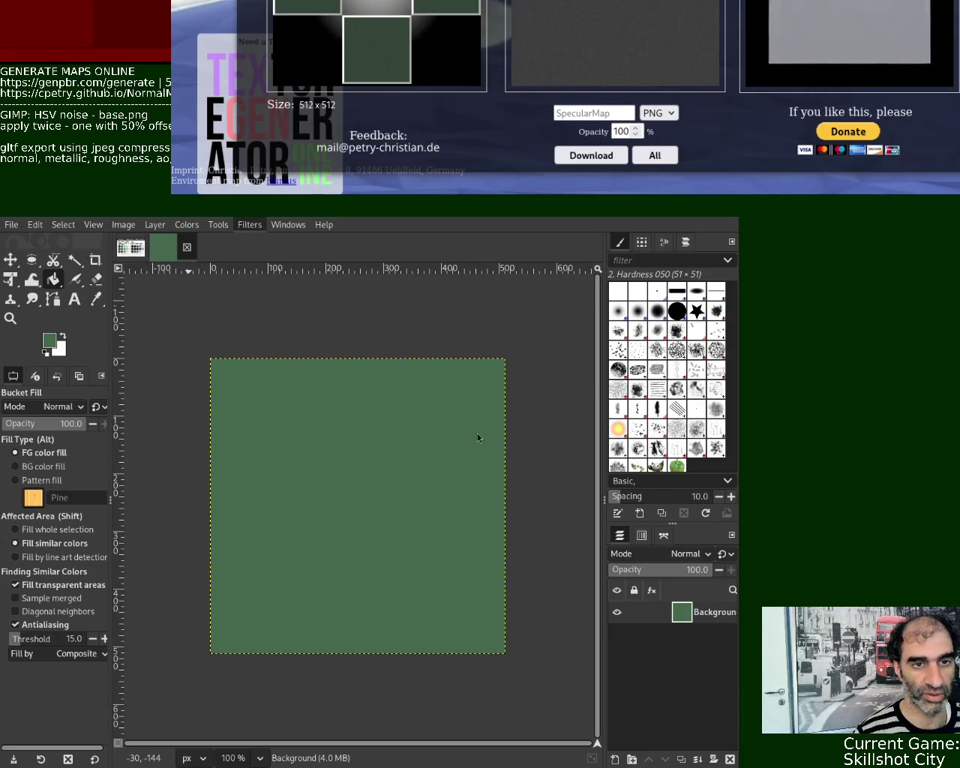
{"action": "key", "text": "ctrl+f"}
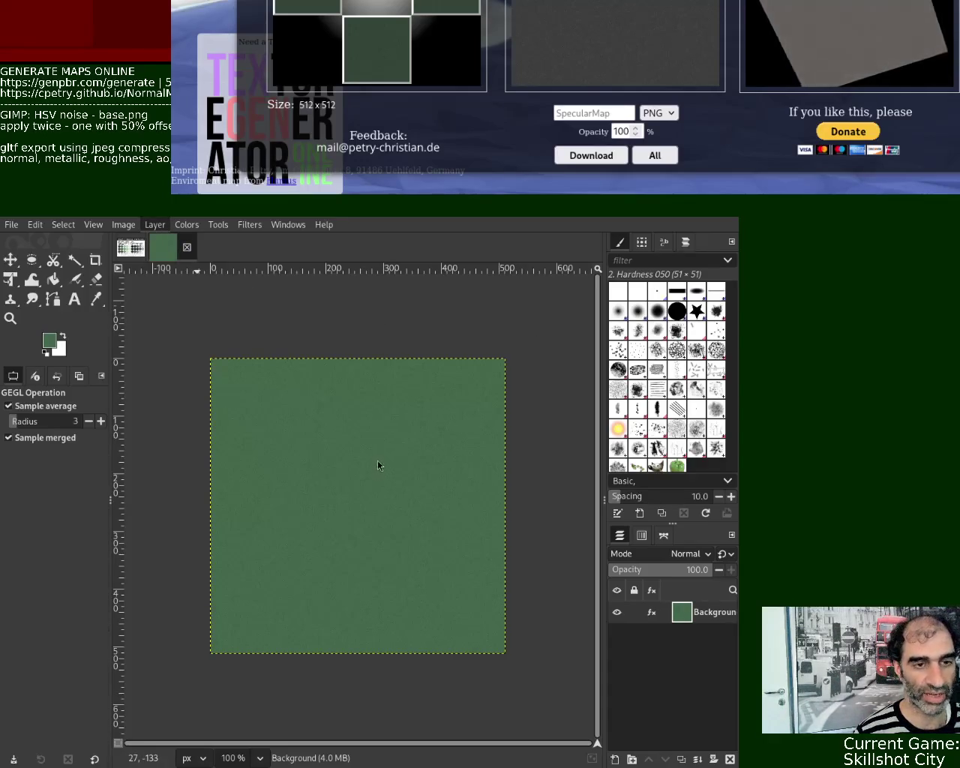
{"action": "key", "text": "shift+ctrl+o"}
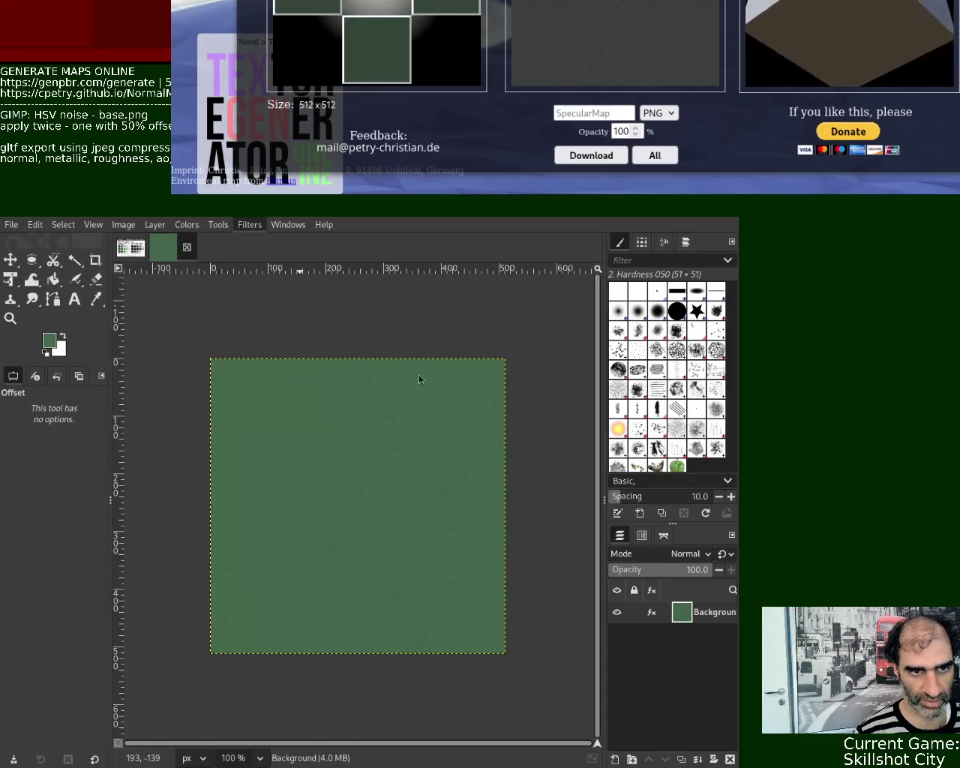
- Cancel the offset dialog and bring the browser back in front of GIMP, showing GenPBR
{"action": "key", "text": "Escape"}
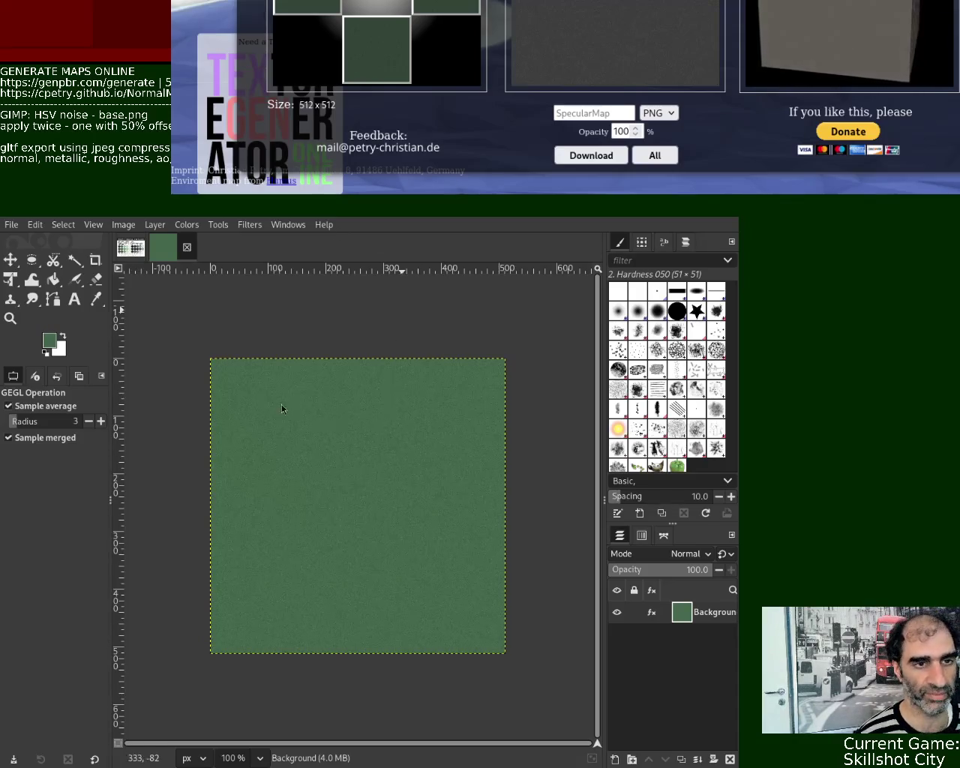
{"action": "key", "text": "alt+F7"}
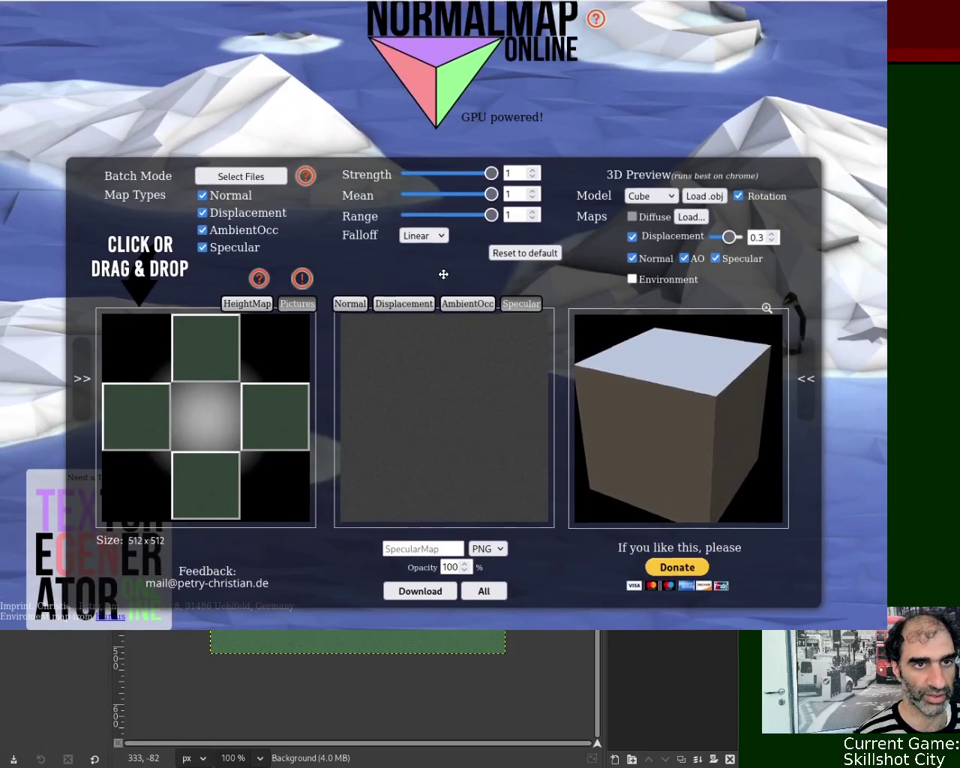
{"action": "left_click", "coordinate": [443, 279]}
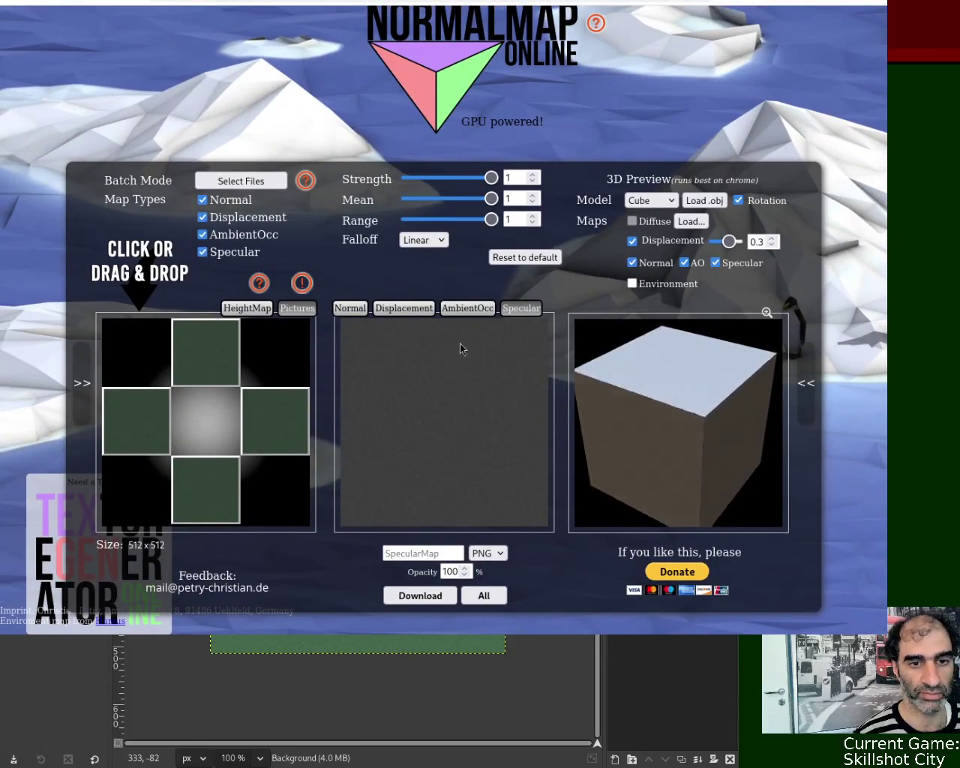
{"action": "key", "text": "ctrl+Tab"}
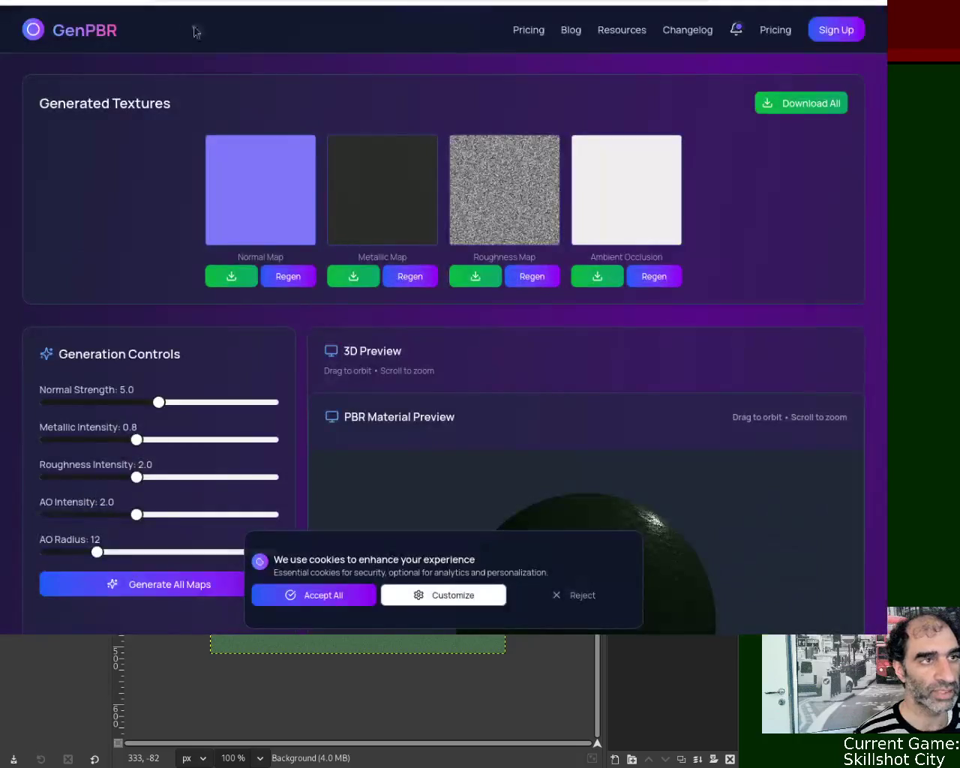
- Reload GenPBR and upload the new green noise texture as the base texture
{"action": "left_click", "coordinate": [326, 9]}
{"action": "key", "text": "Return"}
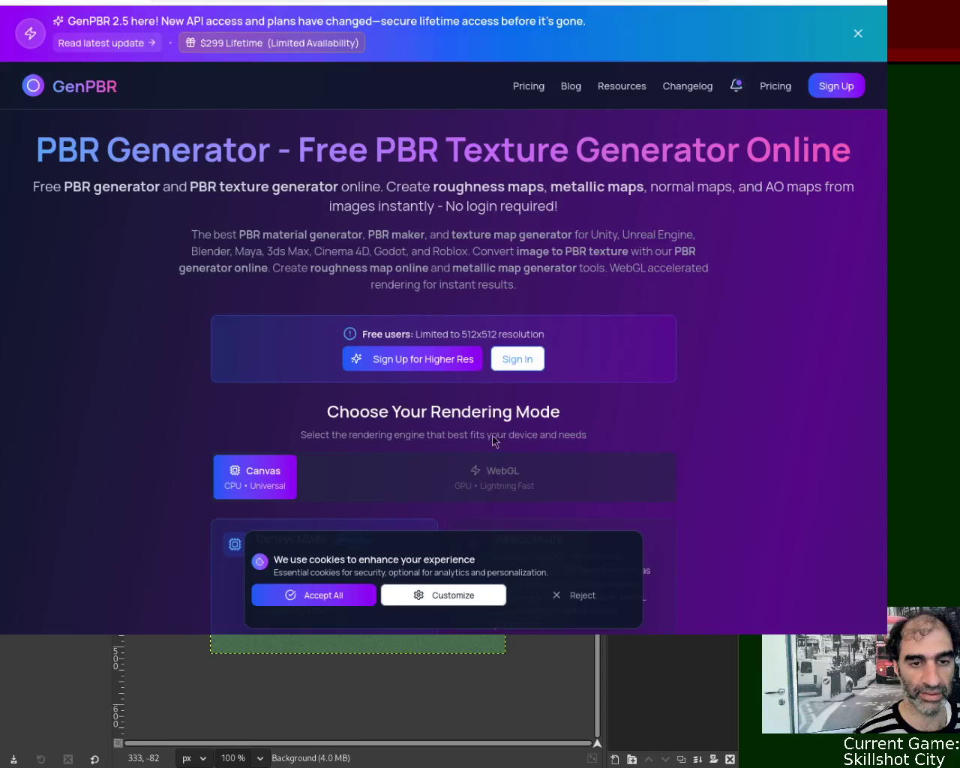
{"action": "scroll", "coordinate": [889, 127], "scroll_direction": "down", "scroll_amount": 5}
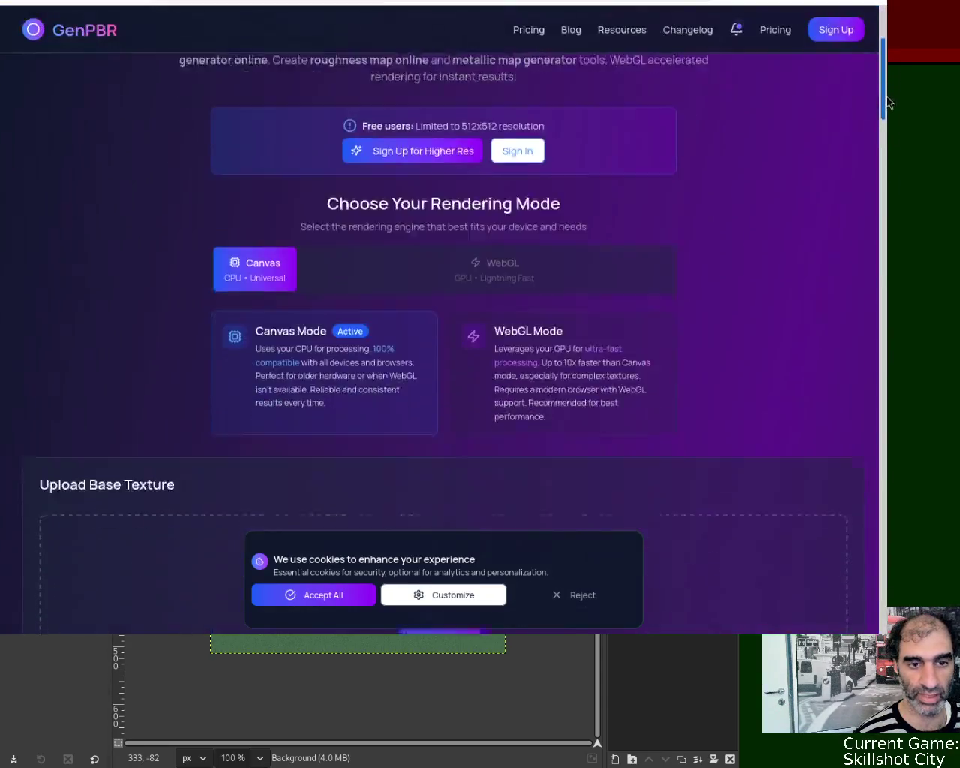
{"action": "scroll", "coordinate": [889, 127], "scroll_direction": "down", "scroll_amount": 1}
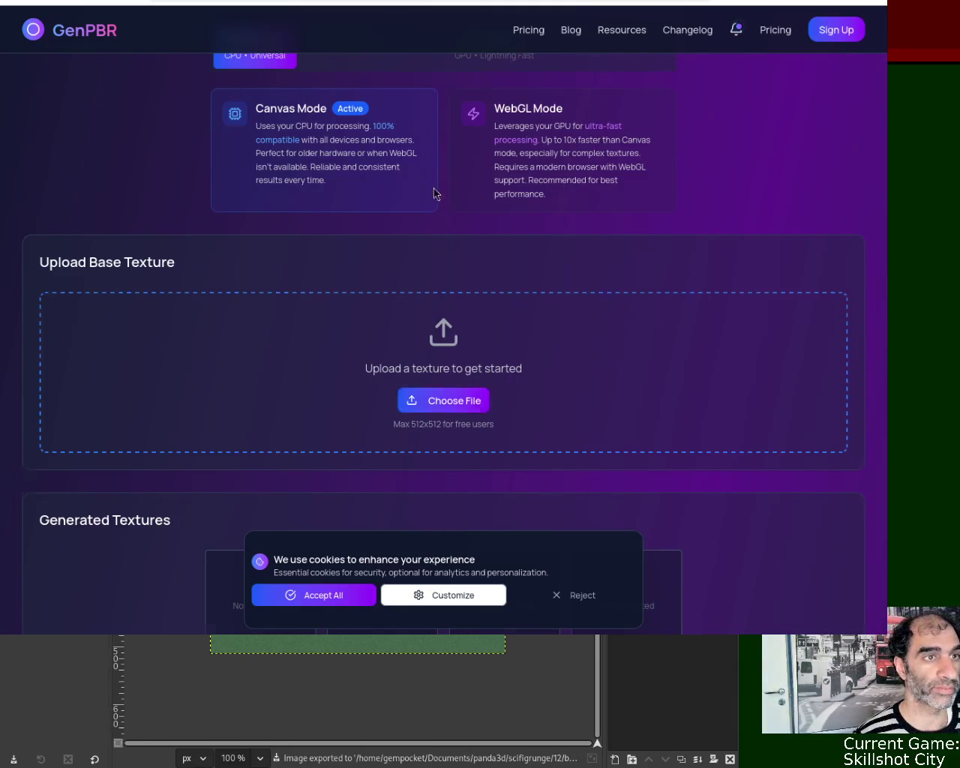
{"action": "key", "text": "ctrl+v"}
- Generate the normal, metallic, roughness and AO maps, then return to NormalMap Online
{"action": "scroll", "coordinate": [874, 108], "scroll_direction": "down", "scroll_amount": 4}
{"action": "scroll", "coordinate": [824, 172], "scroll_direction": "down", "scroll_amount": 3}
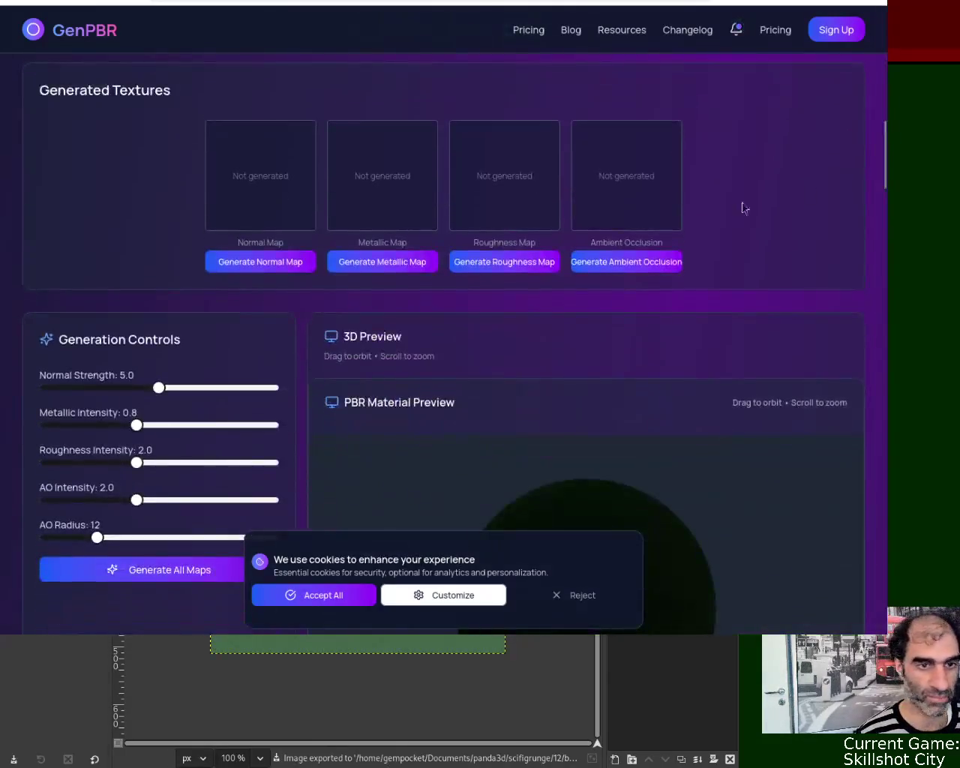
{"action": "left_click", "coordinate": [232, 272]}
{"action": "left_click", "coordinate": [418, 266]}
{"action": "left_click", "coordinate": [501, 266]}
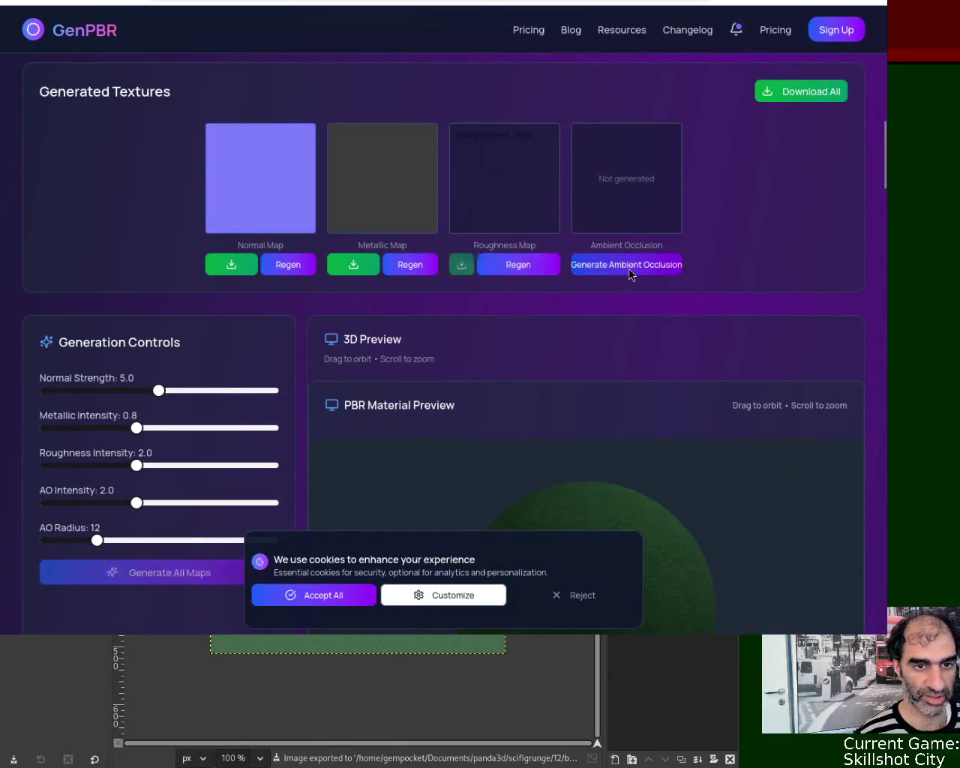
{"action": "left_click", "coordinate": [628, 266]}
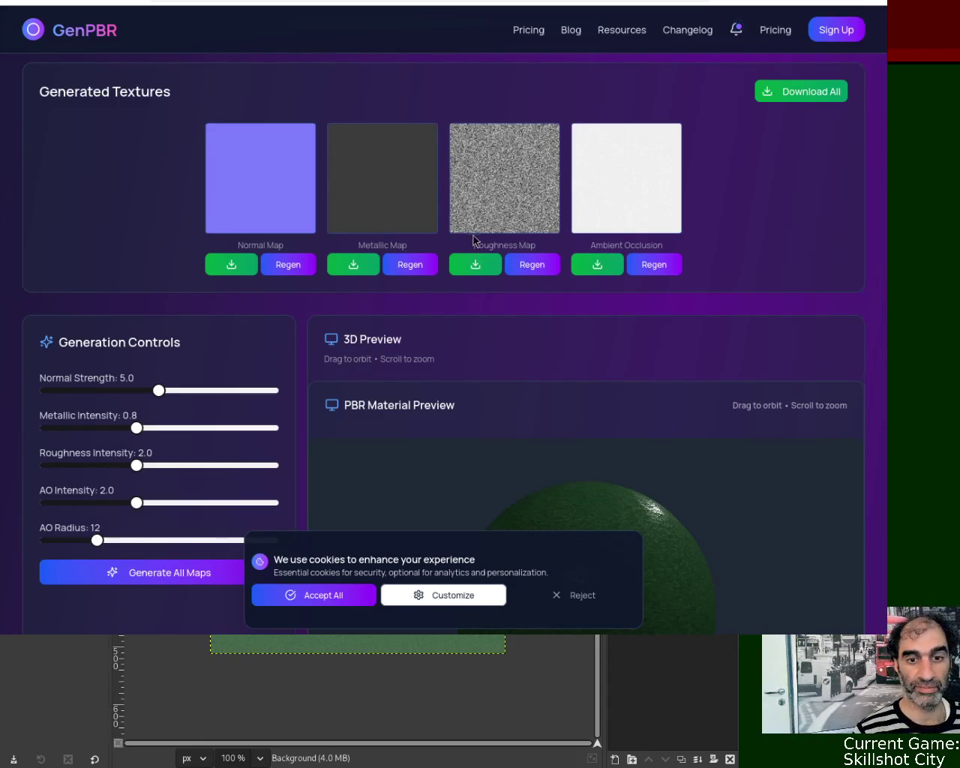
{"action": "key", "text": "ctrl+Tab"}
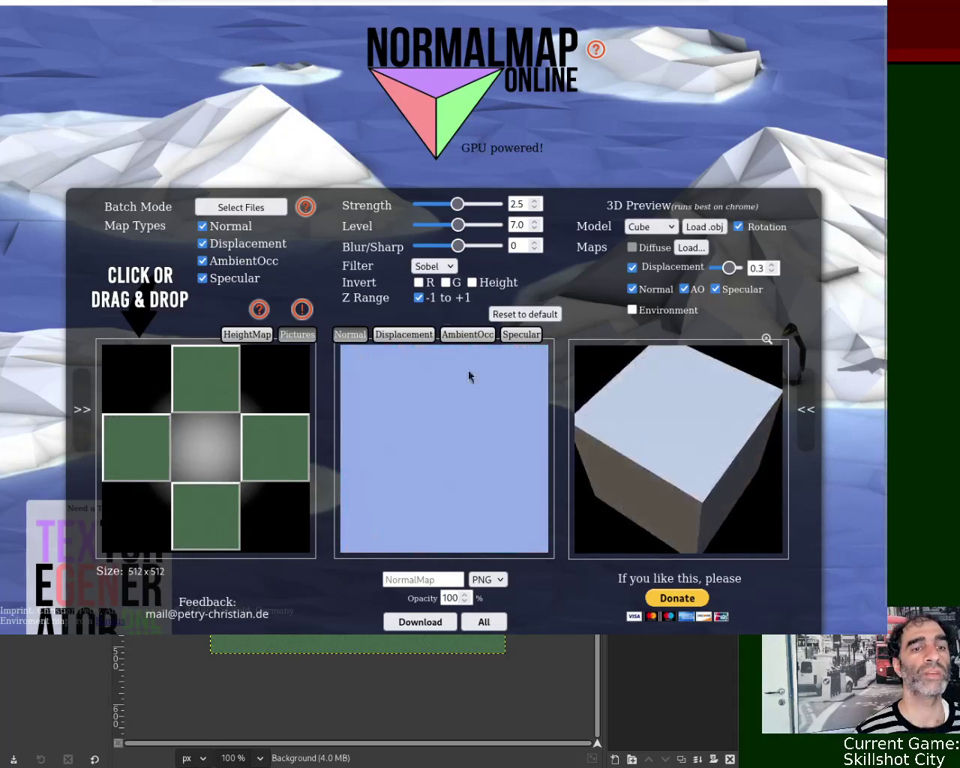
- View the green texture's grey specular map, then drag the browser aside to reveal GIMP
{"action": "left_click", "coordinate": [519, 335]}
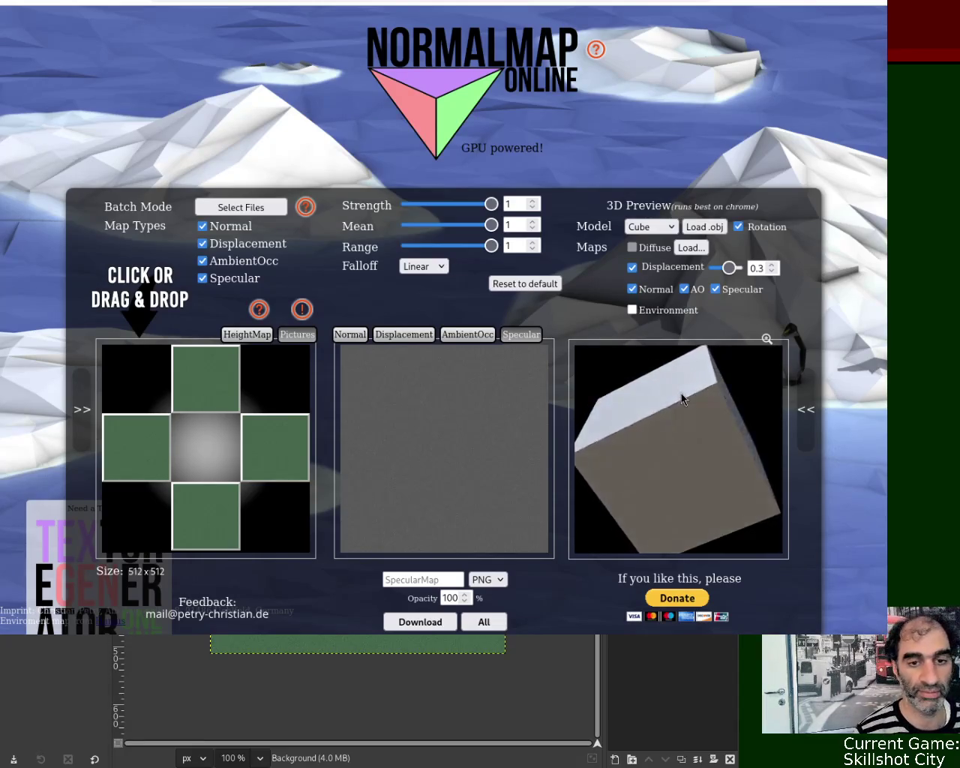
{"action": "scroll", "coordinate": [525, 450], "scroll_direction": "down", "scroll_amount": 1}
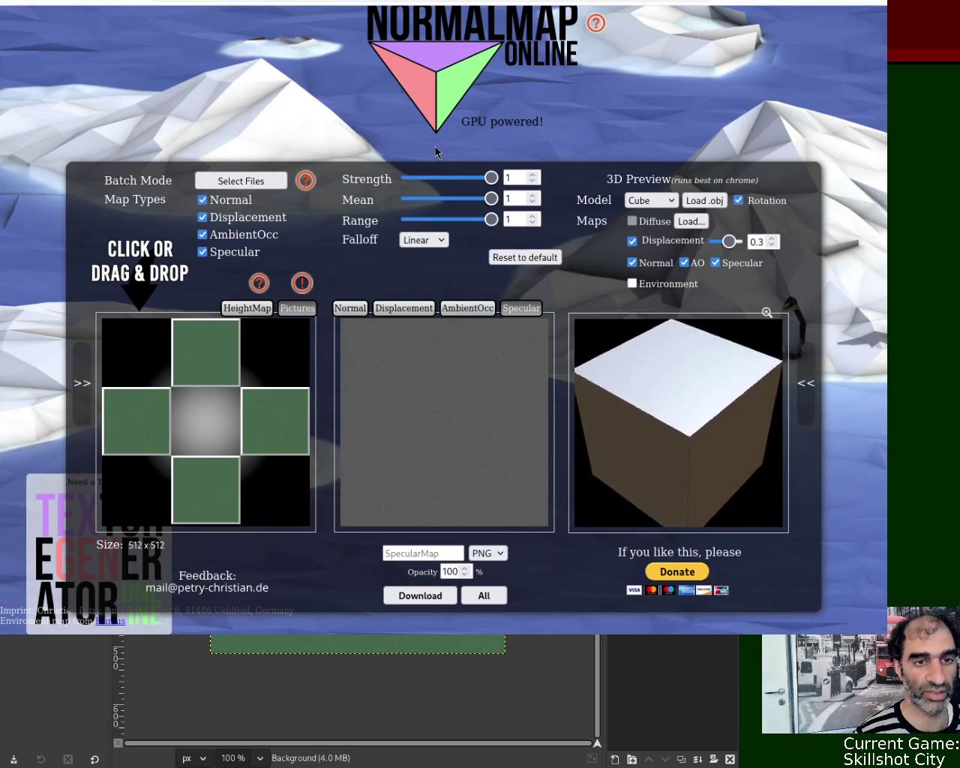
{"action": "left_click_drag", "start_coordinate": [407, 244], "coordinate": [782, 78]}
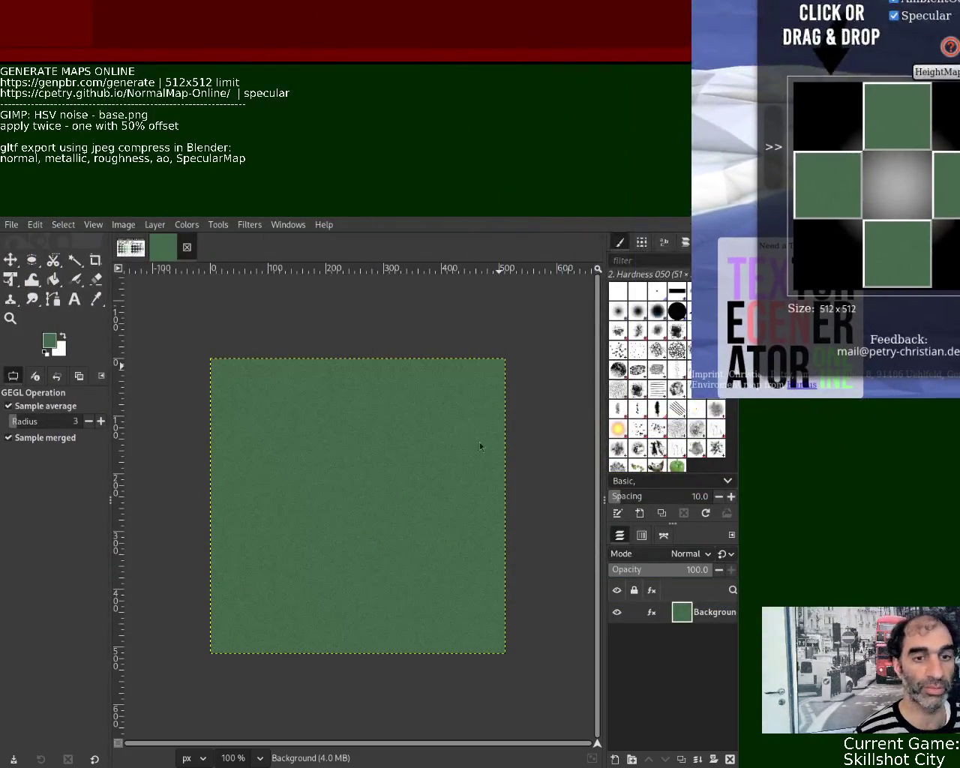
- Close the old green noise image and pick a lighter green from the palette
{"action": "left_click", "coordinate": [187, 247]}
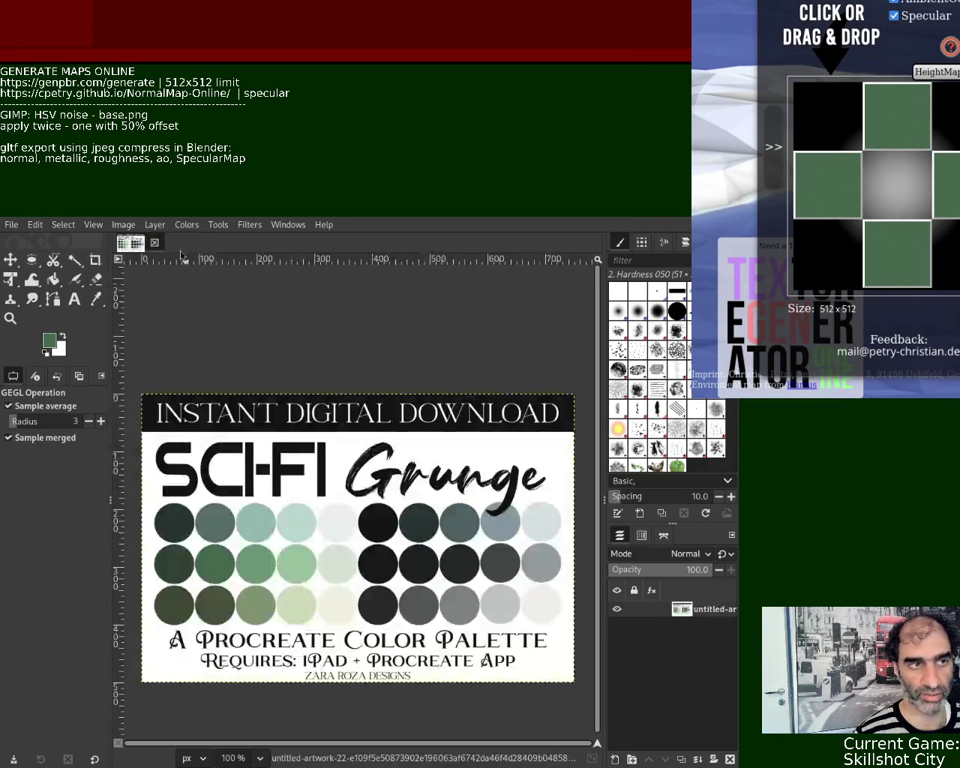
{"action": "left_click", "coordinate": [95, 299]}
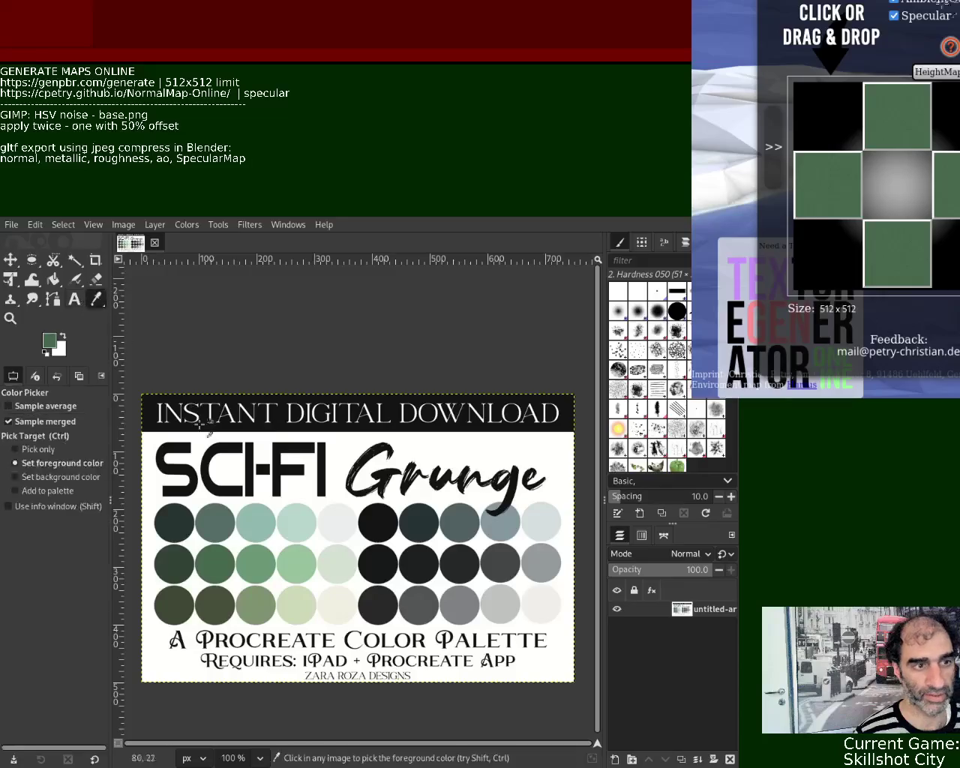
{"action": "left_click", "coordinate": [271, 571]}
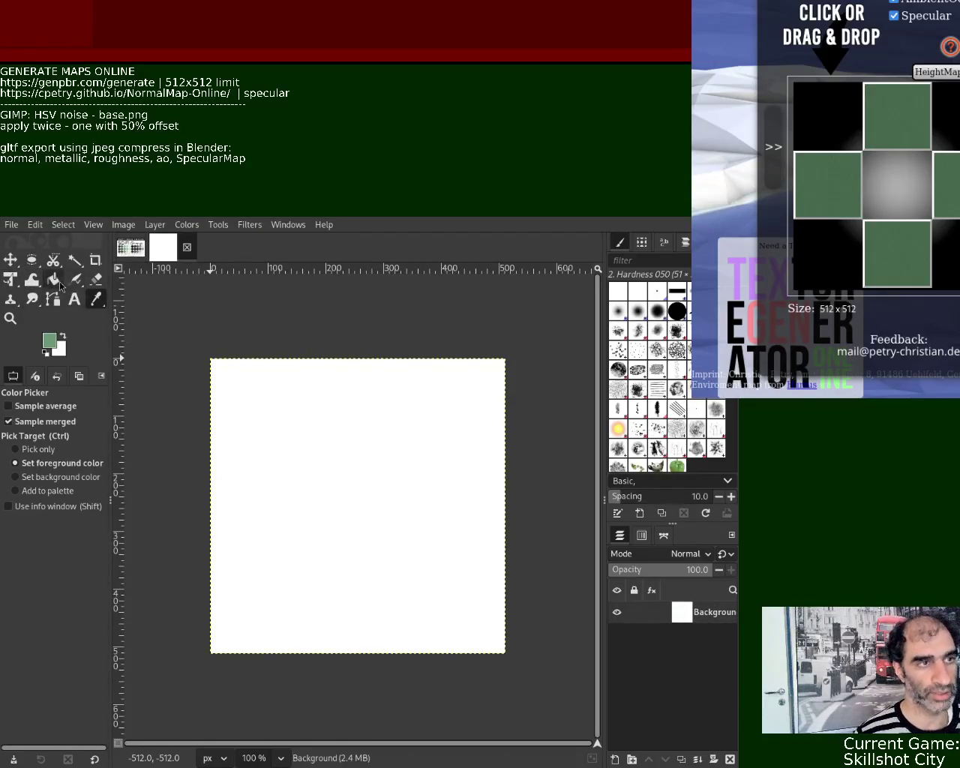
- Fill a new square image with the lighter green, add noise, and offset it
{"action": "left_click", "coordinate": [53, 278]}
{"action": "left_click", "coordinate": [339, 481]}
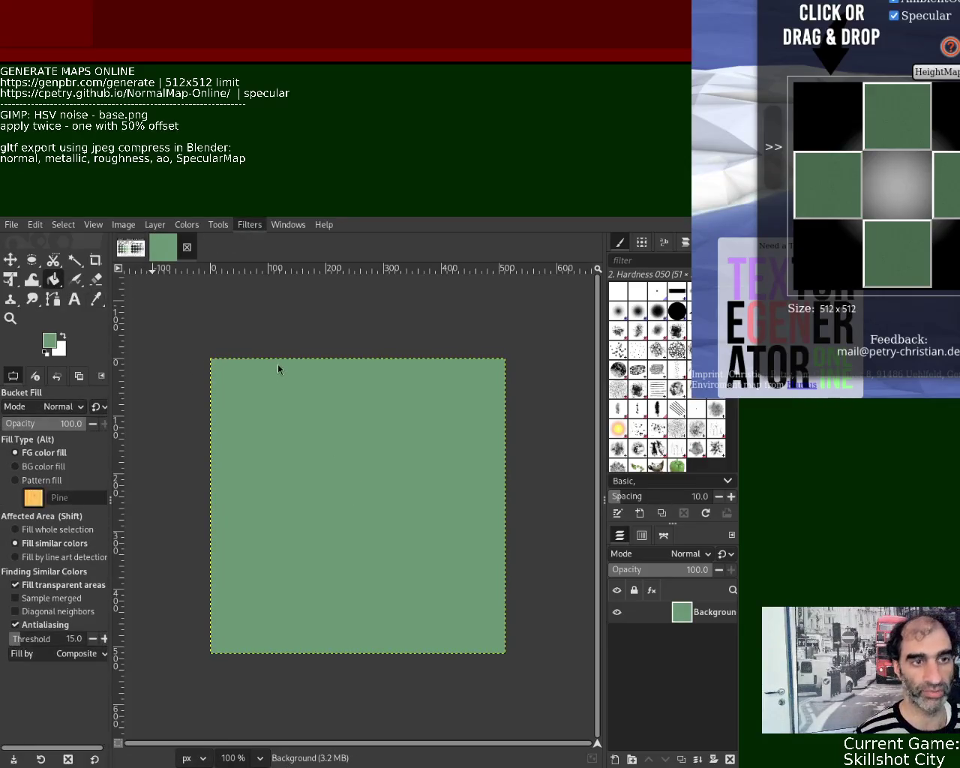
{"action": "key", "text": "ctrl+f"}
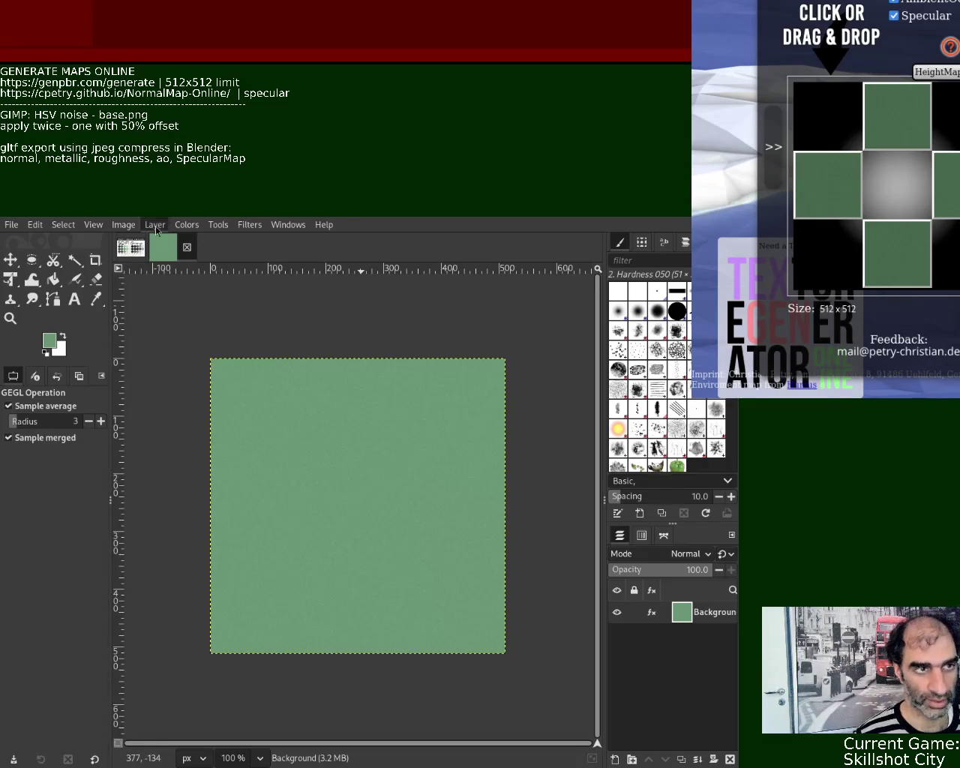
{"action": "key", "text": "ctrl+shift+o"}
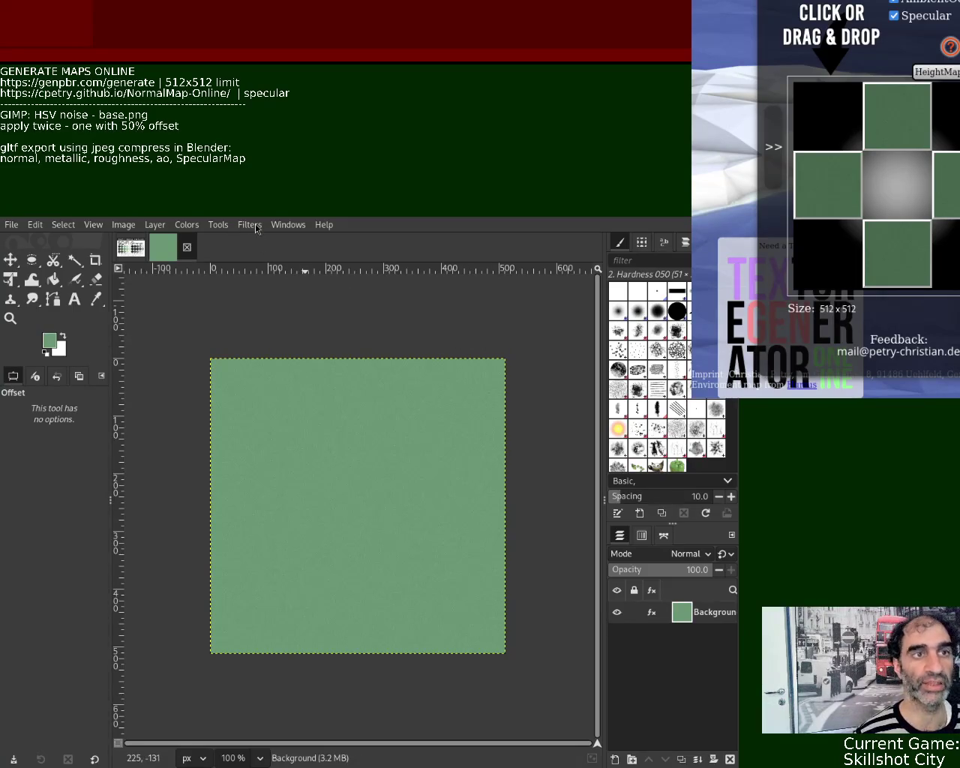
{"action": "key", "text": "Return"}
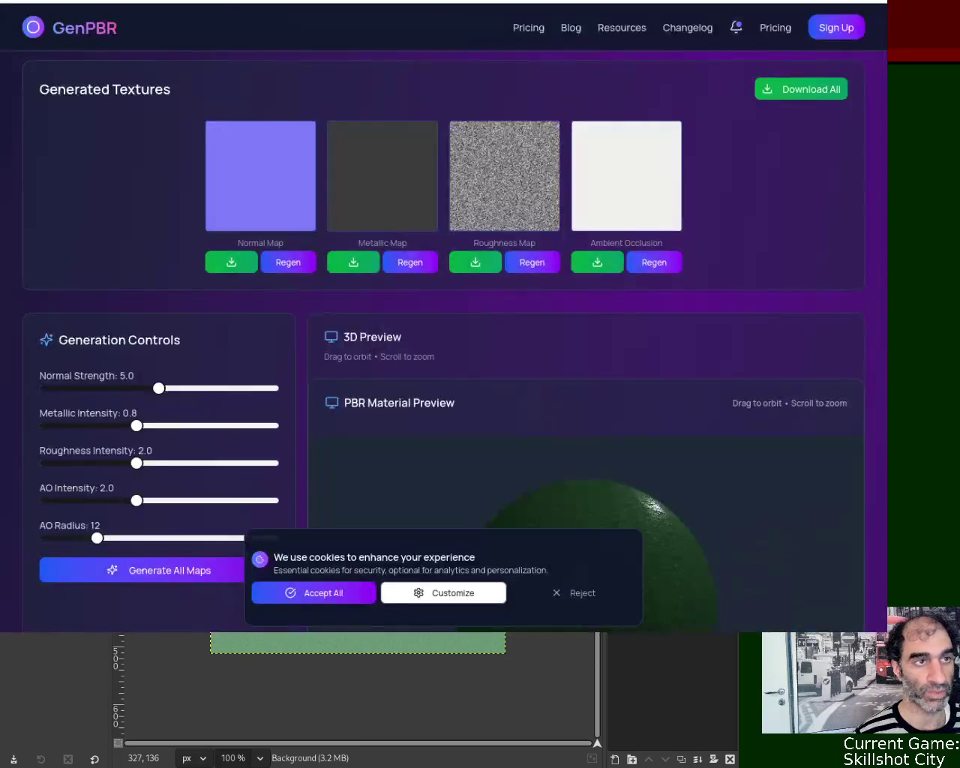
- Reload GenPBR and drop the lighter green texture into its upload box
{"action": "key", "text": "ctrl+l"}
{"action": "key", "text": "Return"}
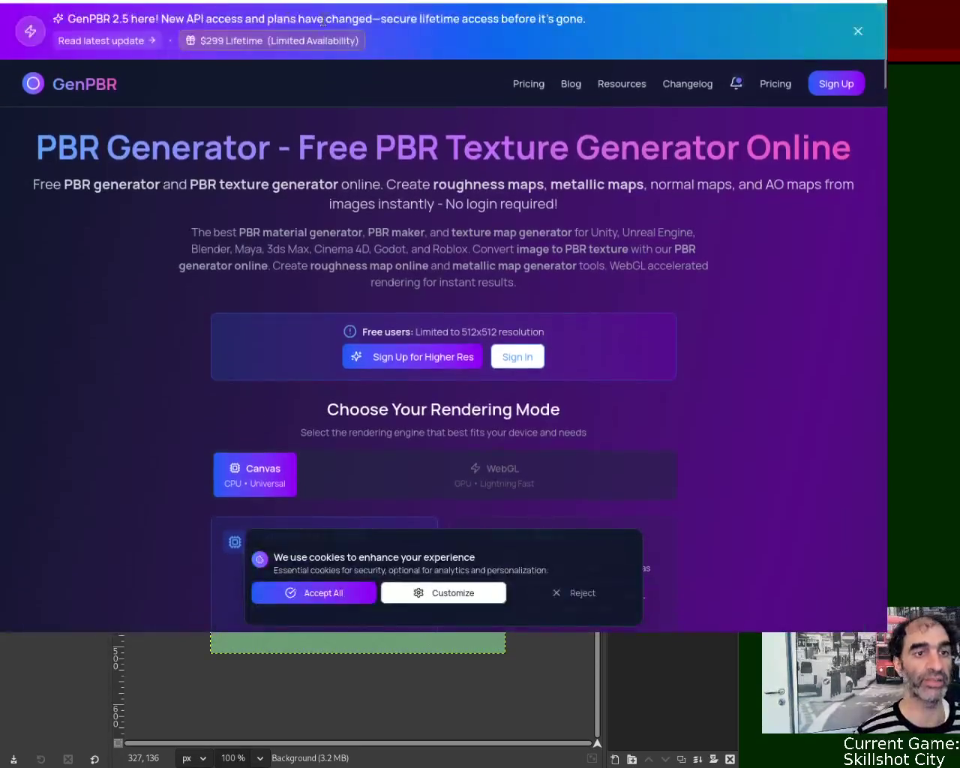
{"action": "scroll", "coordinate": [451, 322], "scroll_direction": "down", "scroll_amount": 6}
{"action": "scroll", "coordinate": [465, 313], "scroll_direction": "down", "scroll_amount": 1}
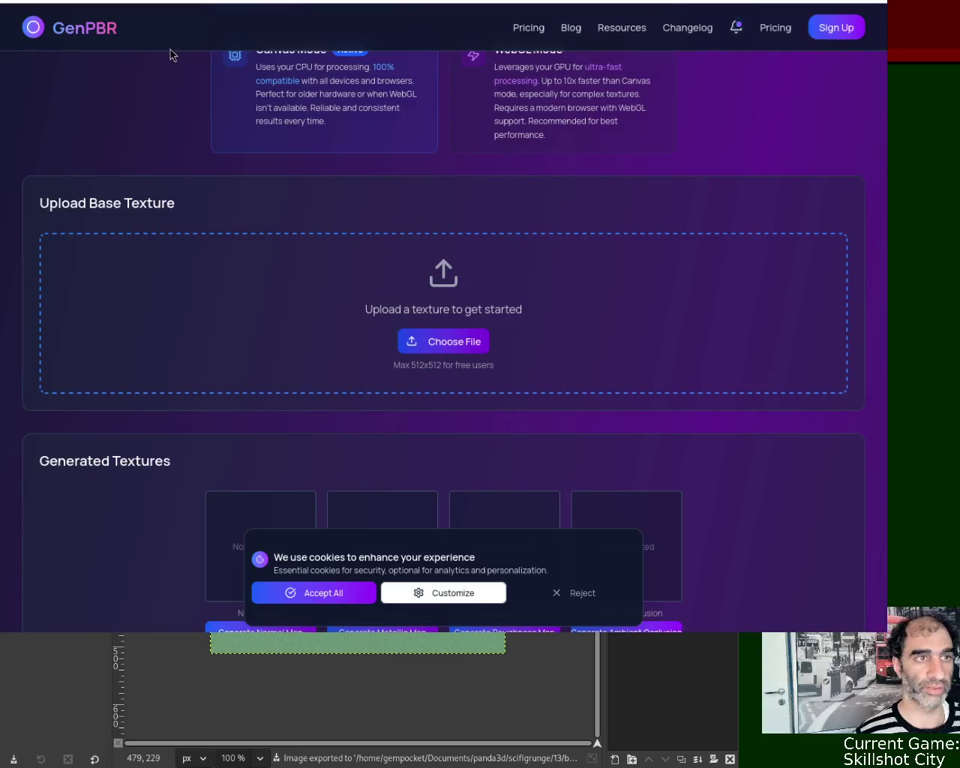
{"action": "left_click_drag", "start_coordinate": [887, 97], "coordinate": [889, 162]}
- Generate the normal, metallic, roughness and ambient occlusion maps for the lighter green texture
{"action": "left_click", "coordinate": [261, 226]}
{"action": "left_click", "coordinate": [381, 226]}
{"action": "left_click", "coordinate": [481, 228]}
{"action": "left_click", "coordinate": [614, 227]}
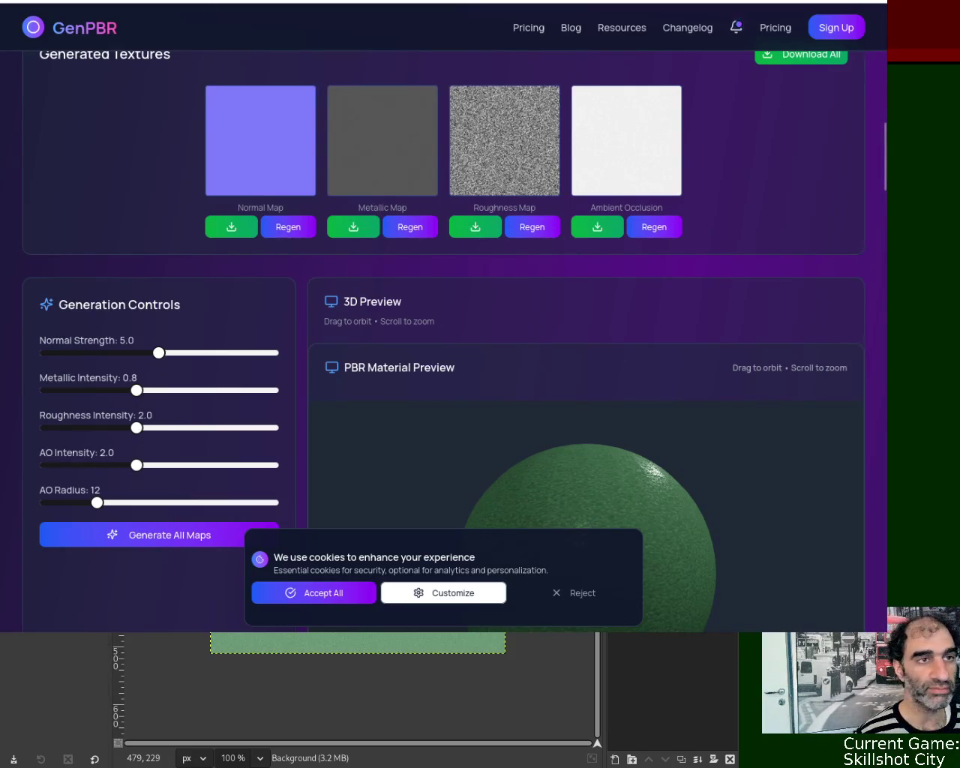
{"action": "key", "text": "ctrl+Tab"}
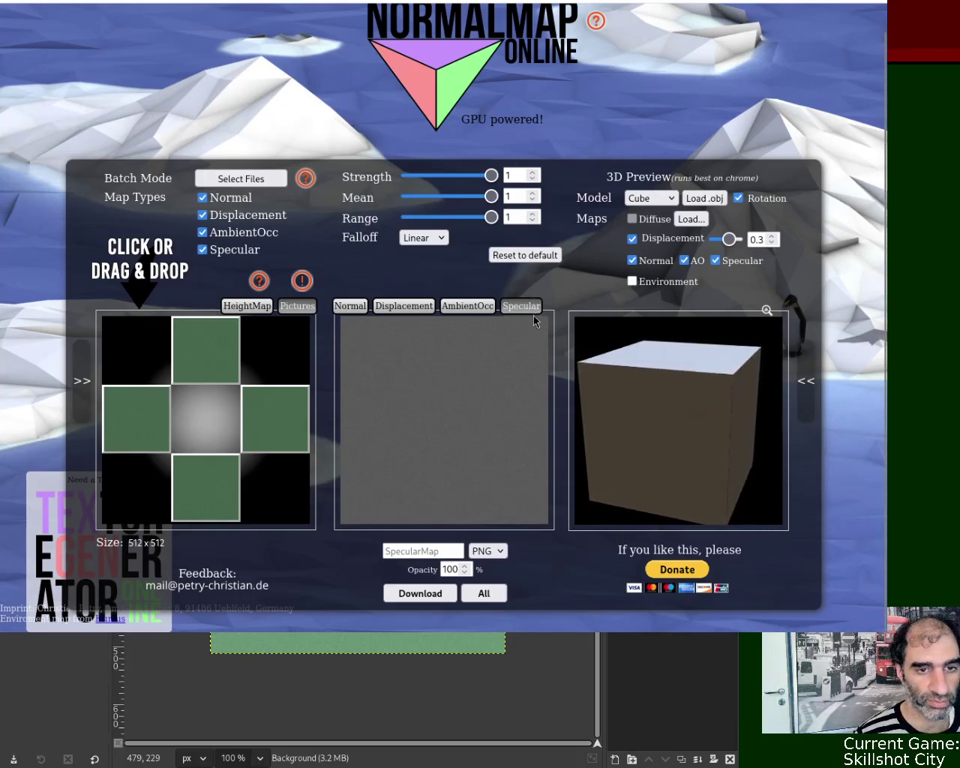
- Generate the lighter green texture's specular map in NormalMap Online, then show GIMP's Sci-Fi Grunge palette
{"action": "left_click", "coordinate": [359, 2]}
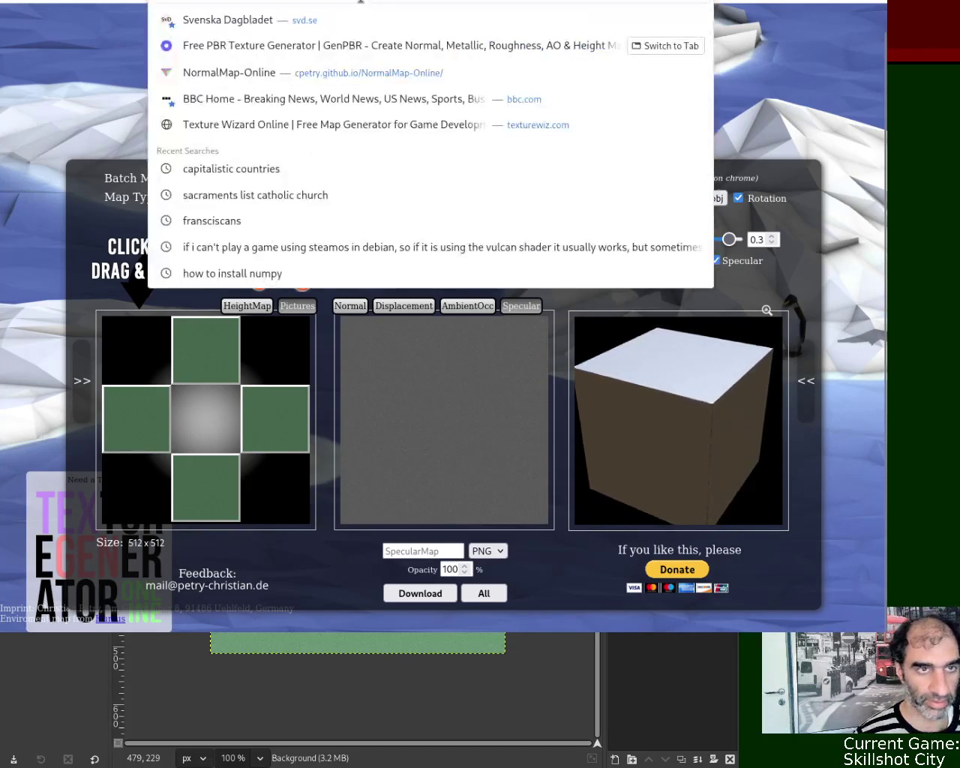
{"action": "key", "text": "Return"}
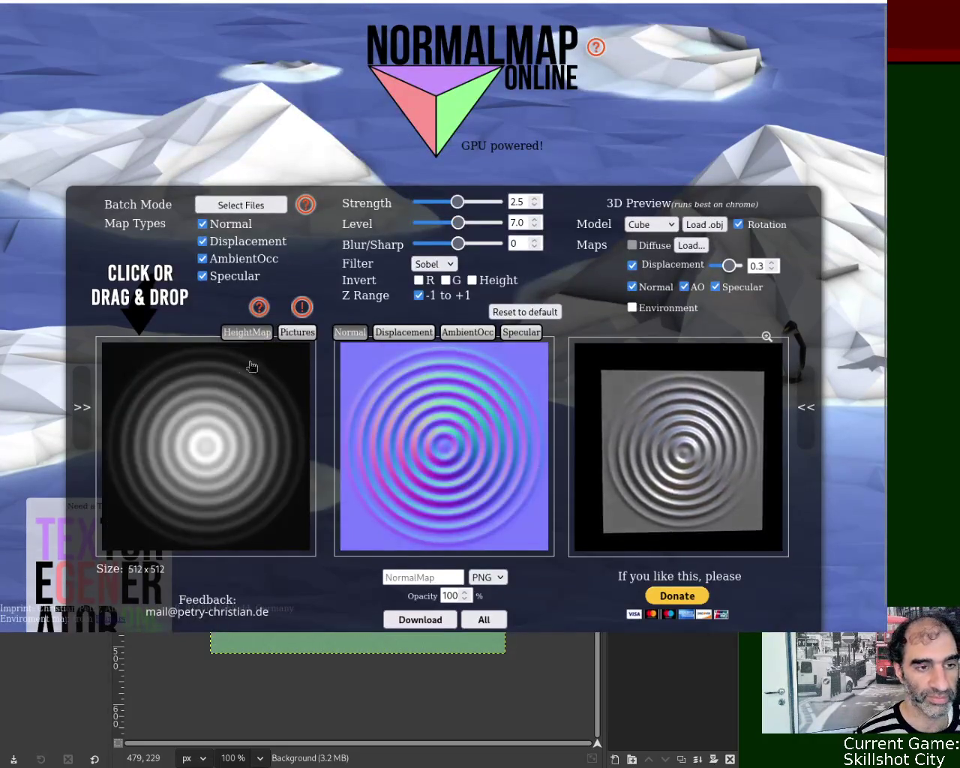
{"action": "left_click", "coordinate": [297, 332]}
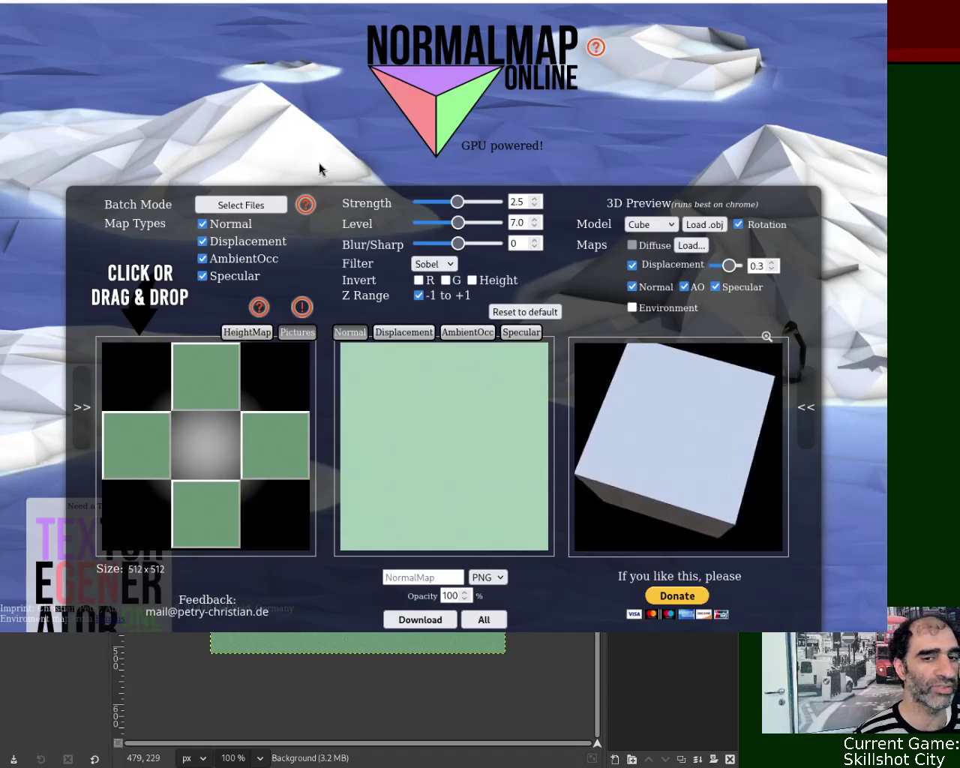
{"action": "left_click", "coordinate": [521, 332]}
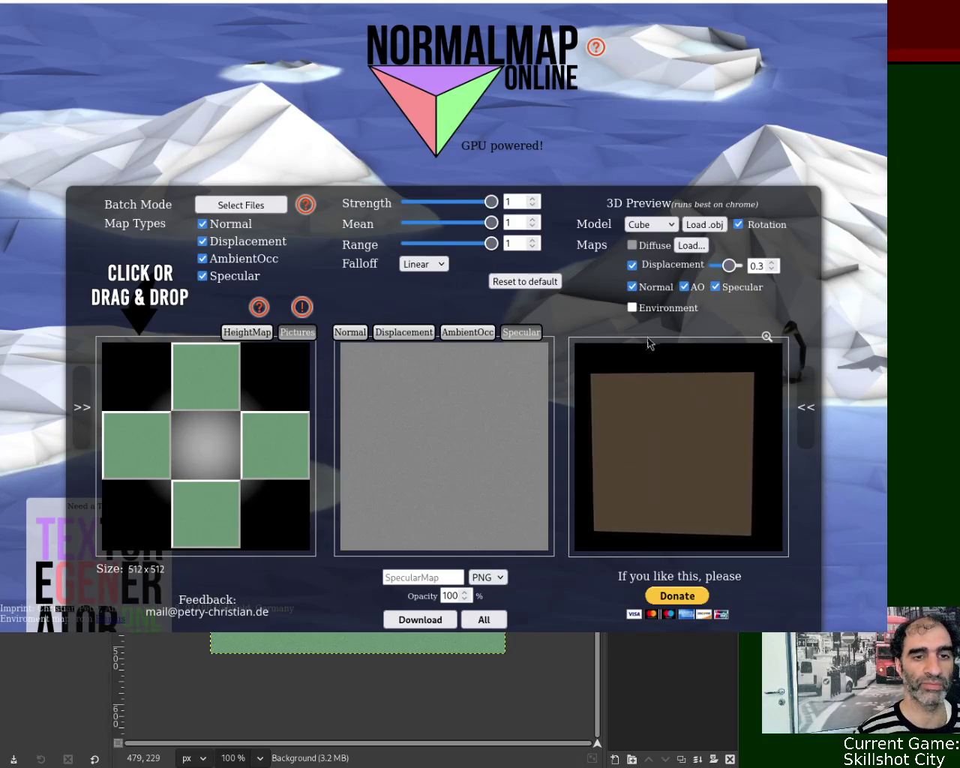
{"action": "mouse_move", "coordinate": [405, 163]}
{"action": "left_mouse_down"}
{"action": "mouse_move", "coordinate": [497, 11]}
{"action": "mouse_move", "coordinate": [469, 274]}
{"action": "left_mouse_up"}
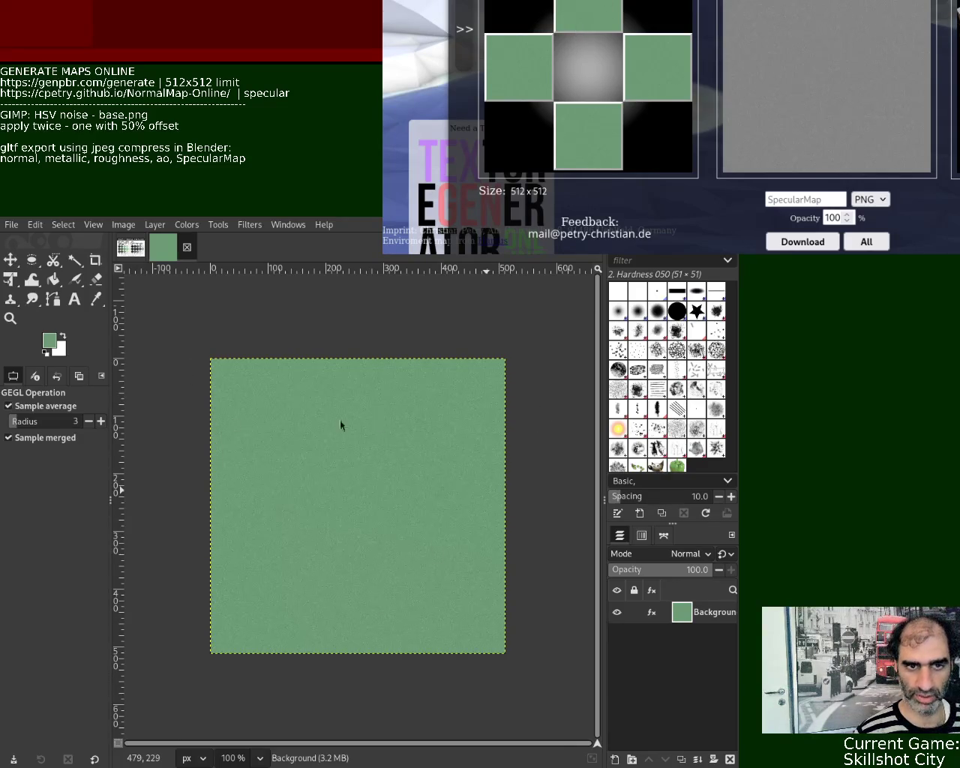
{"action": "left_click", "coordinate": [130, 247]}
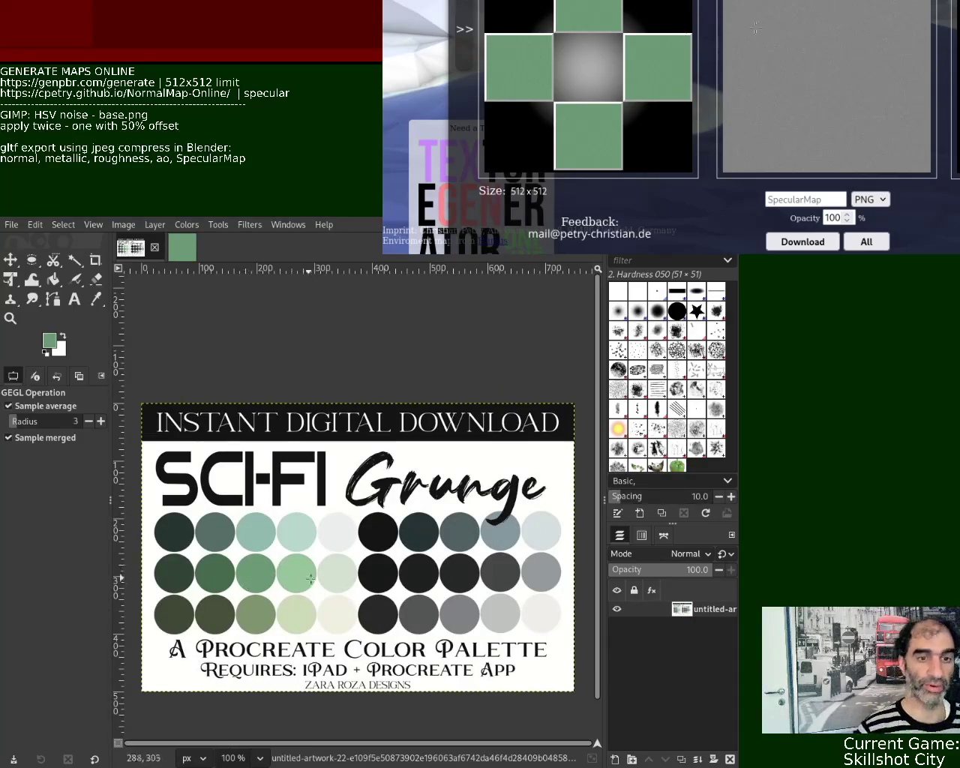
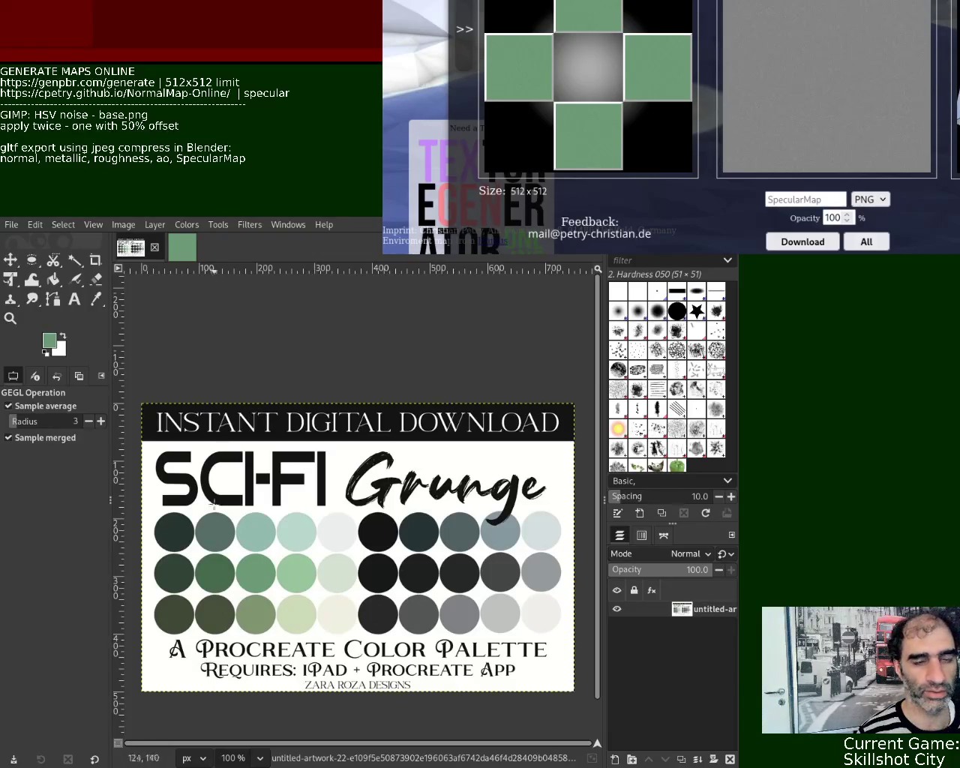
- Sample a light green from a palette circle as foreground, close the old green image, and start a new one
{"action": "left_click", "coordinate": [96, 298]}
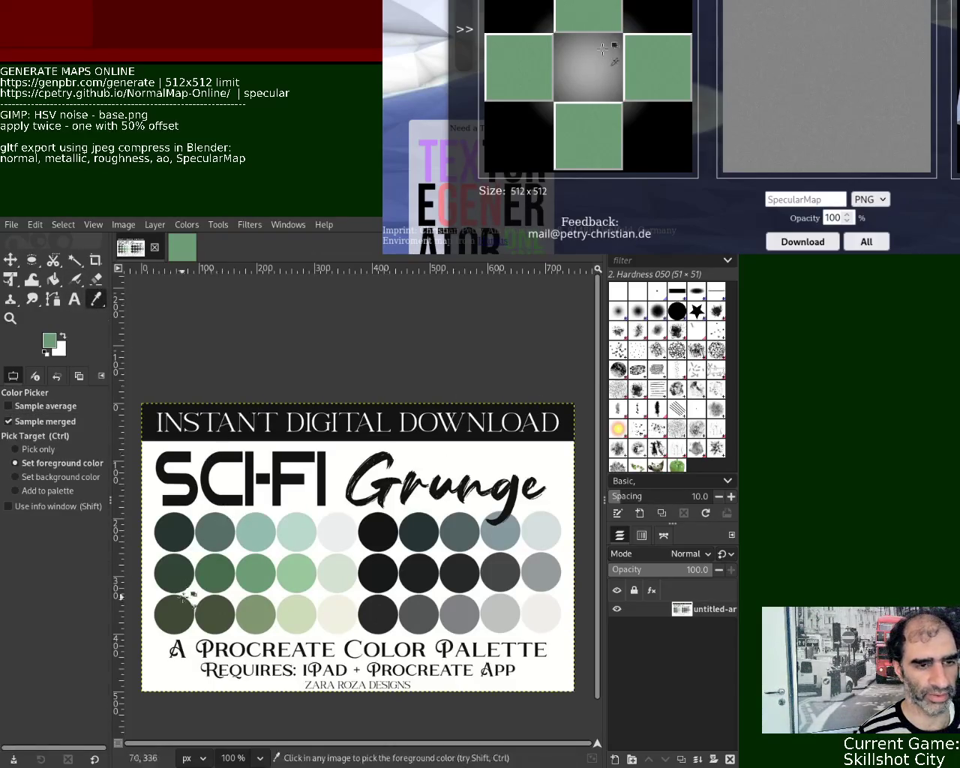
{"action": "left_click", "coordinate": [297, 575]}
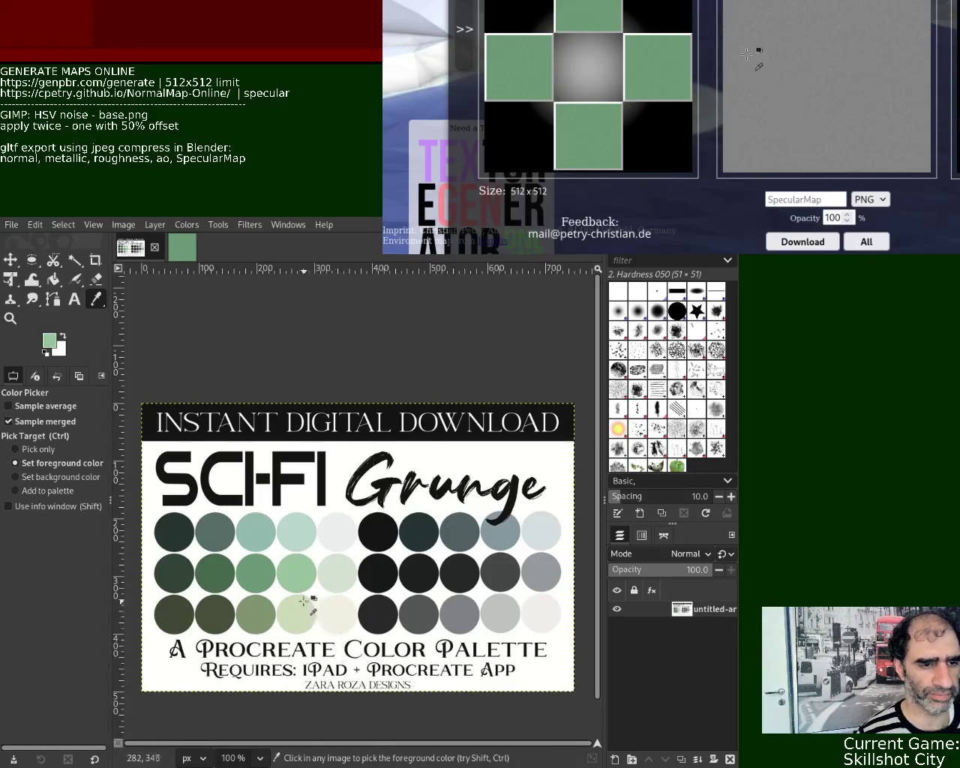
{"action": "left_click", "coordinate": [184, 253]}
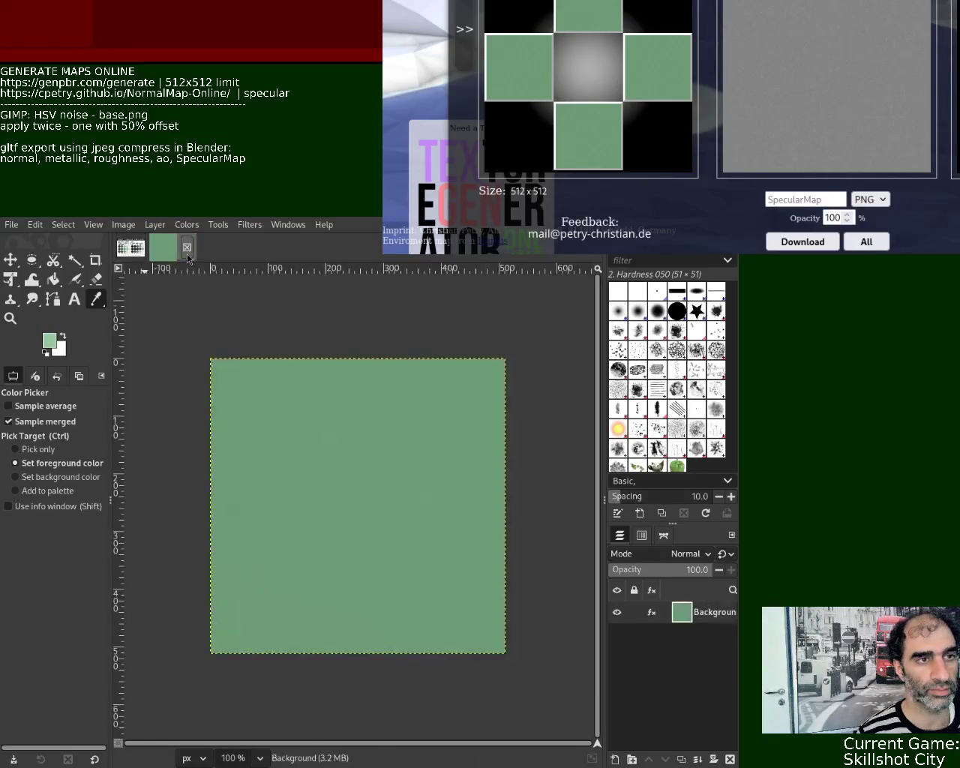
{"action": "left_click", "coordinate": [187, 247]}
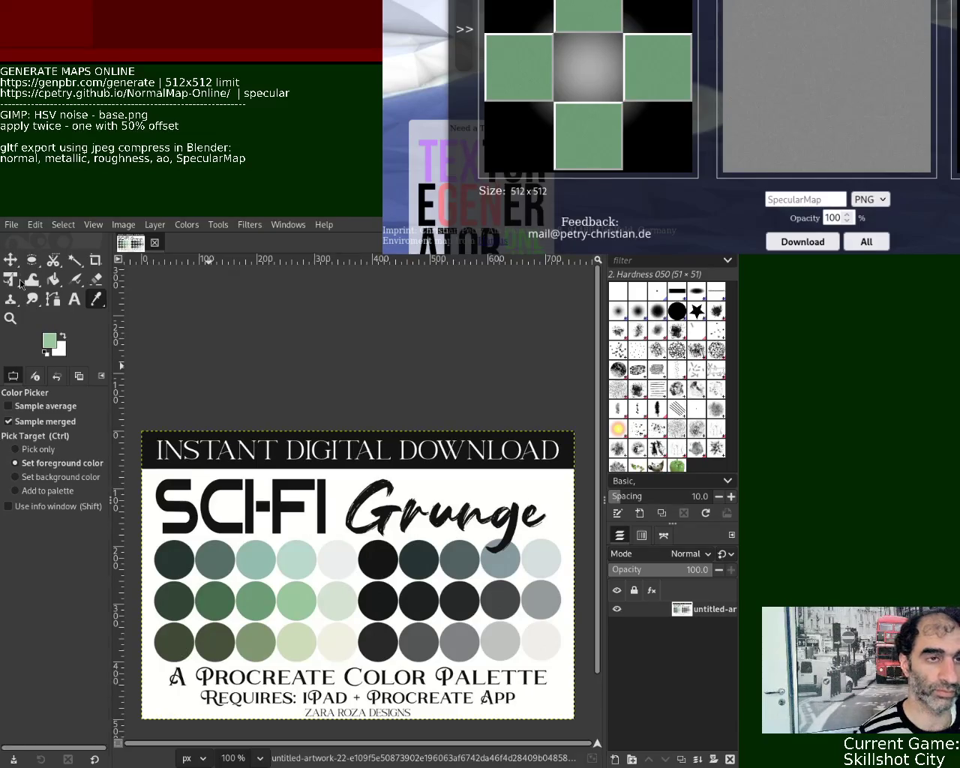
{"action": "left_click", "coordinate": [53, 279]}
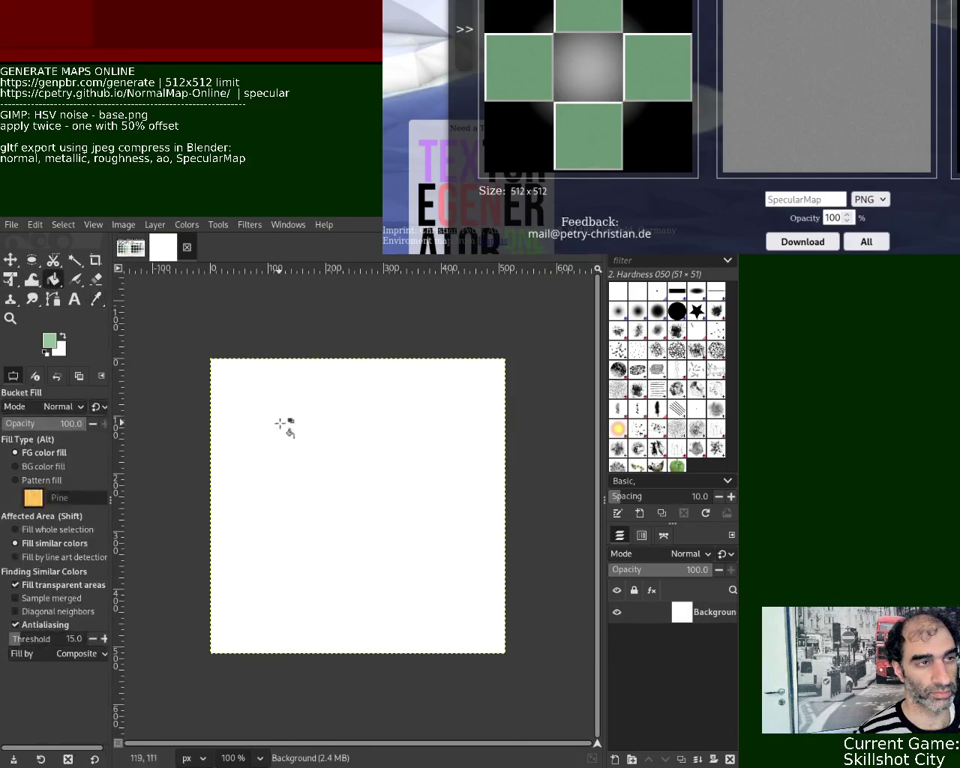
- Bucket-fill the blank 512×512 canvas with the light green, then return to the Sci-Fi Grunge palette image
{"action": "left_click", "coordinate": [279, 423]}
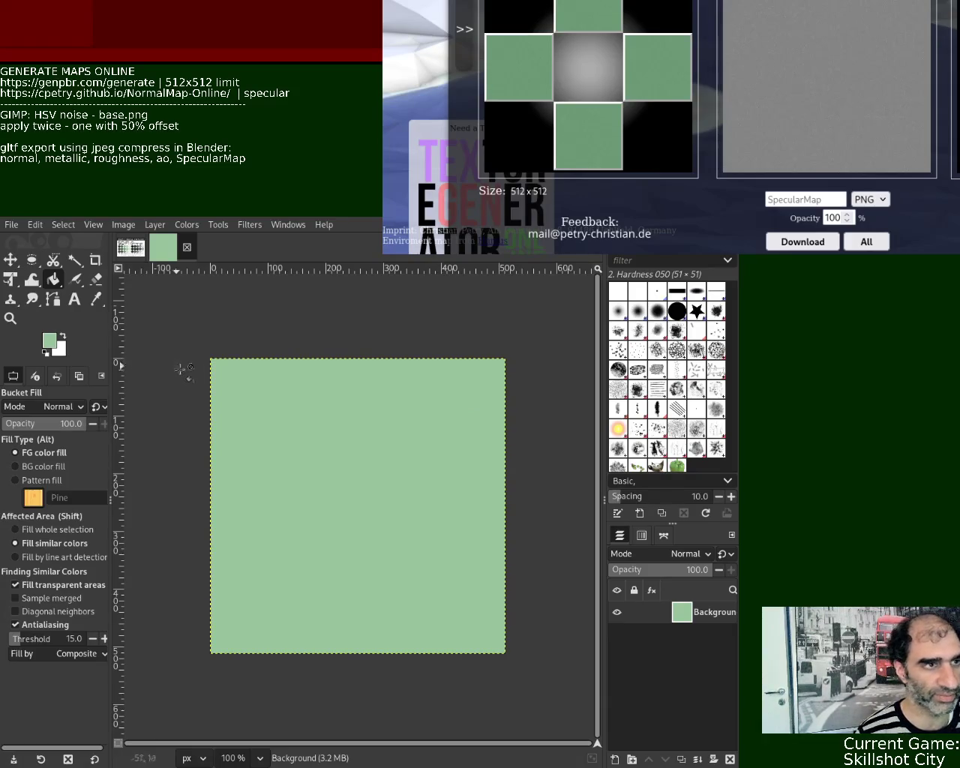
{"action": "left_click", "coordinate": [139, 255]}
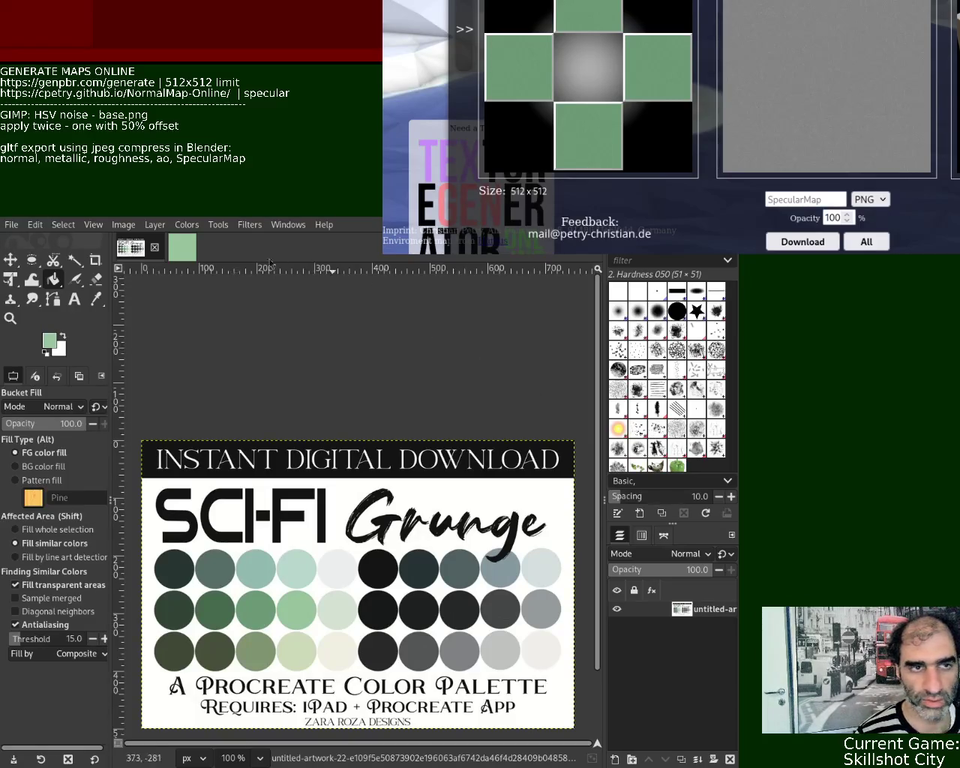
{"action": "left_click", "coordinate": [188, 250]}
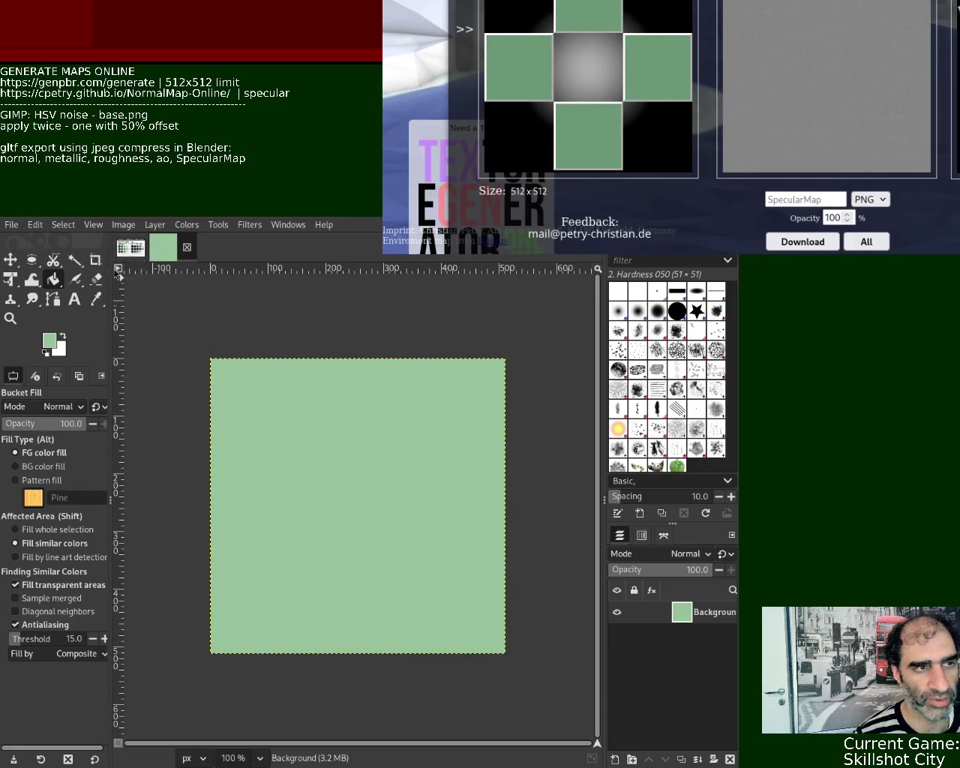
{"action": "left_click", "coordinate": [130, 247]}
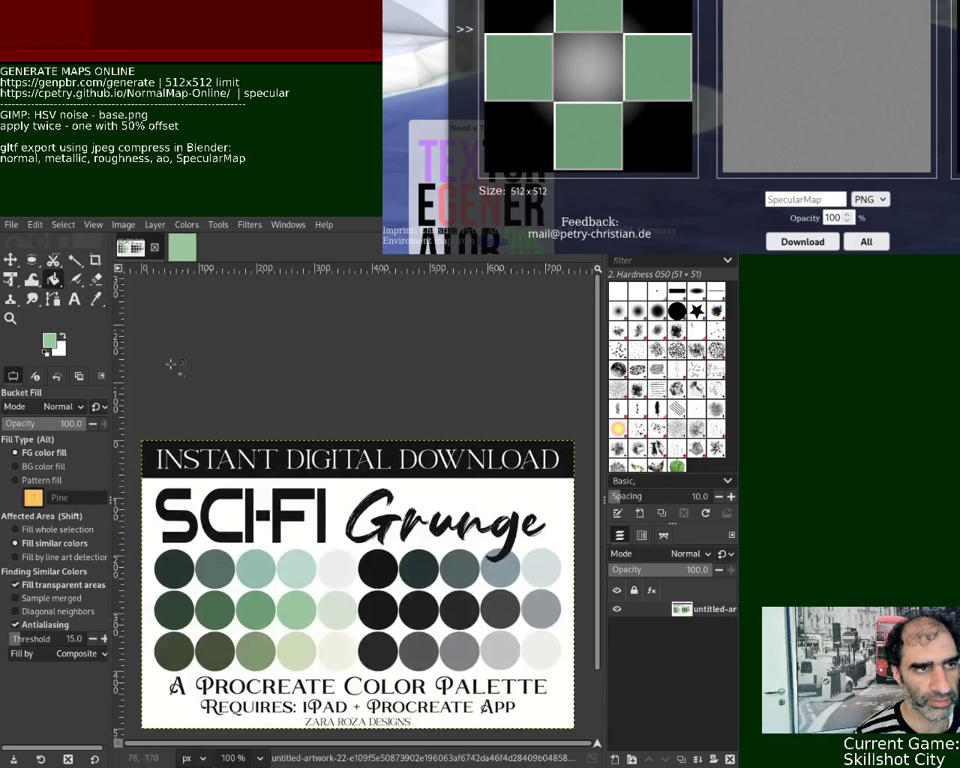
{"action": "left_click", "coordinate": [95, 299]}
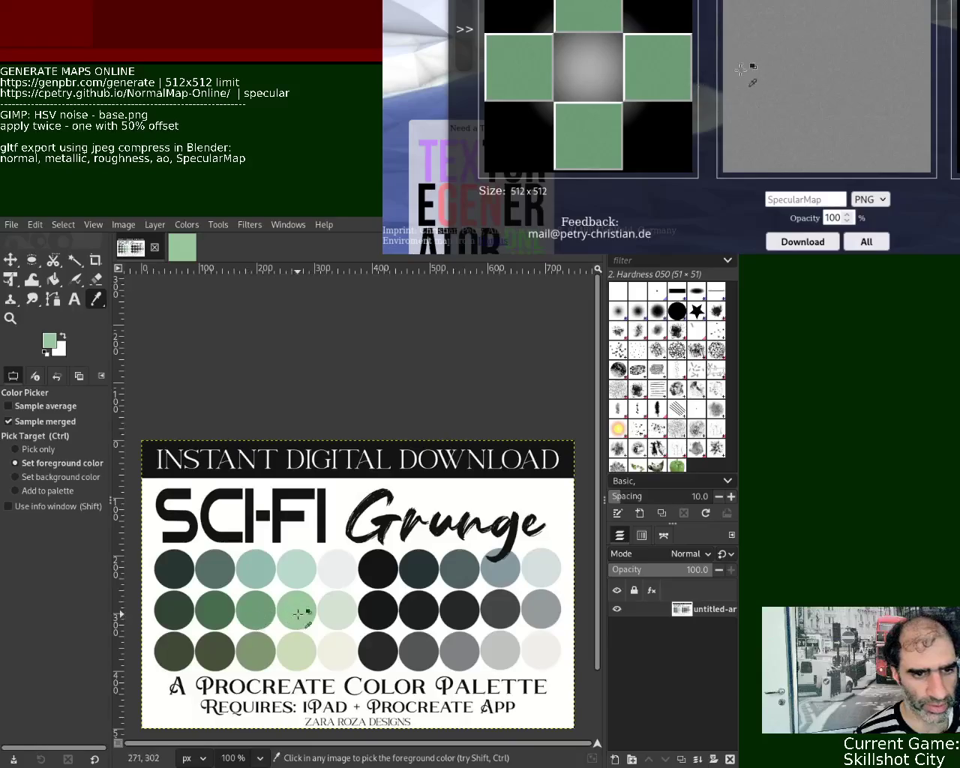
{"action": "left_click", "coordinate": [182, 247]}
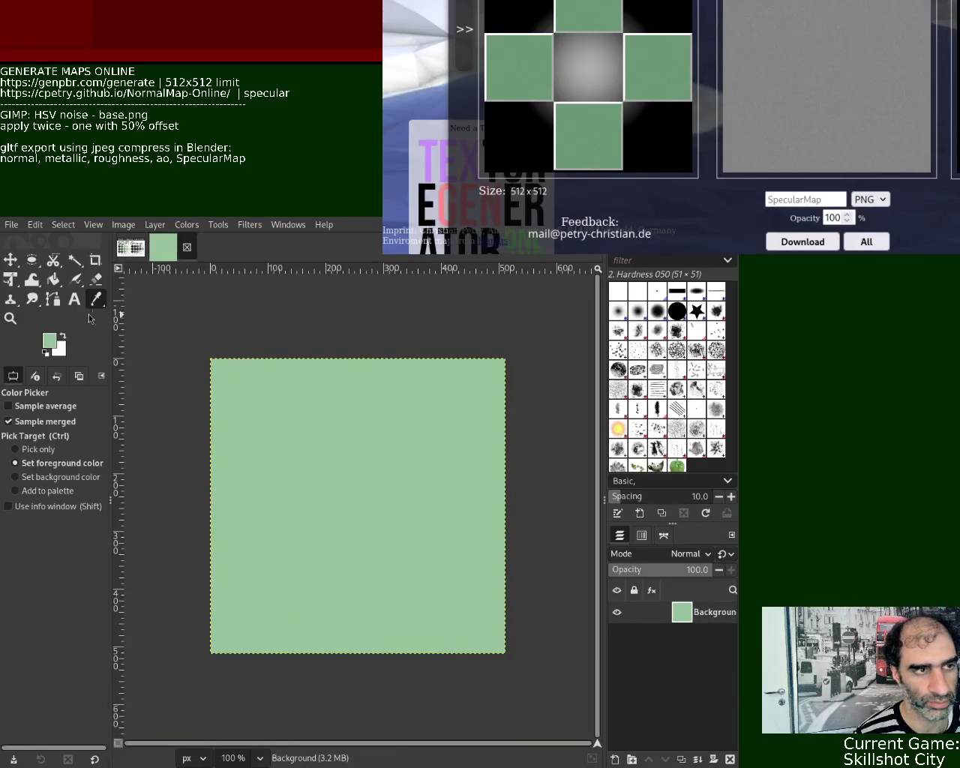
{"action": "left_click", "coordinate": [52, 279]}
{"action": "left_click", "coordinate": [359, 487]}
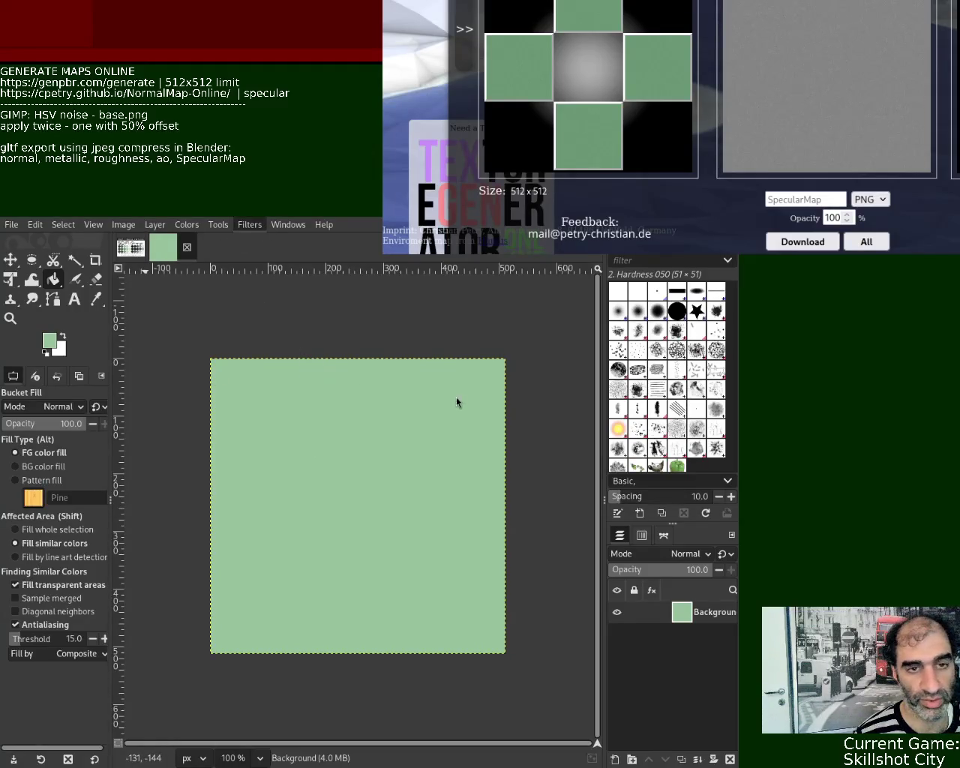
{"action": "key", "text": "ctrl+f"}
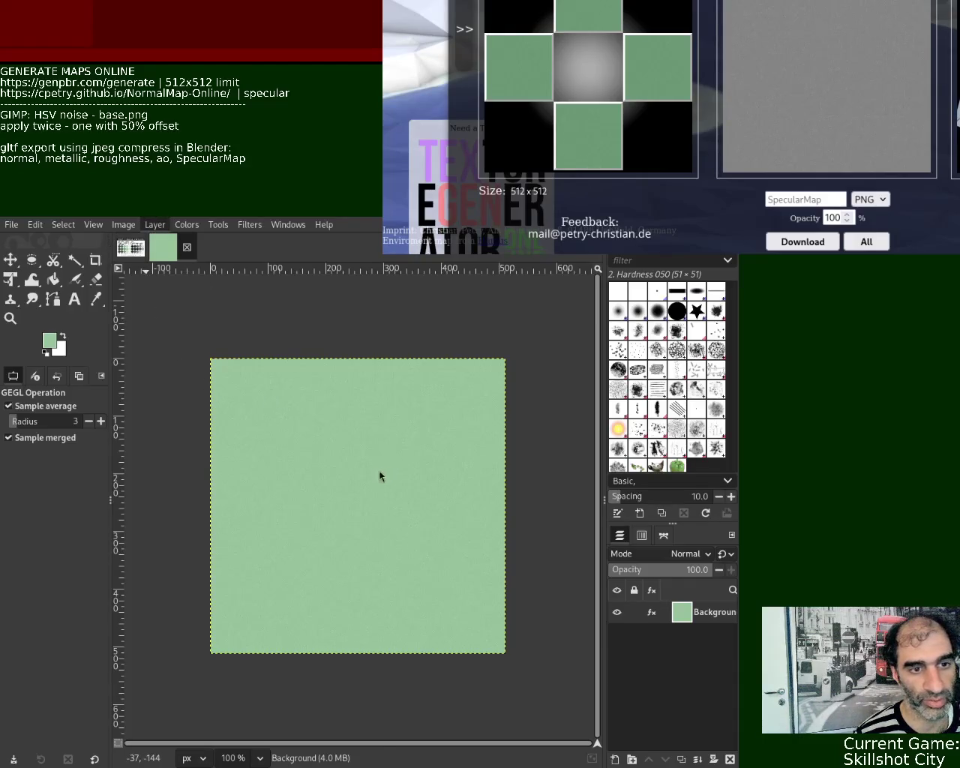
- Offset the green noise layer by half its size and reapply the HSV noise
{"action": "key", "text": "ctrl+shift+o"}
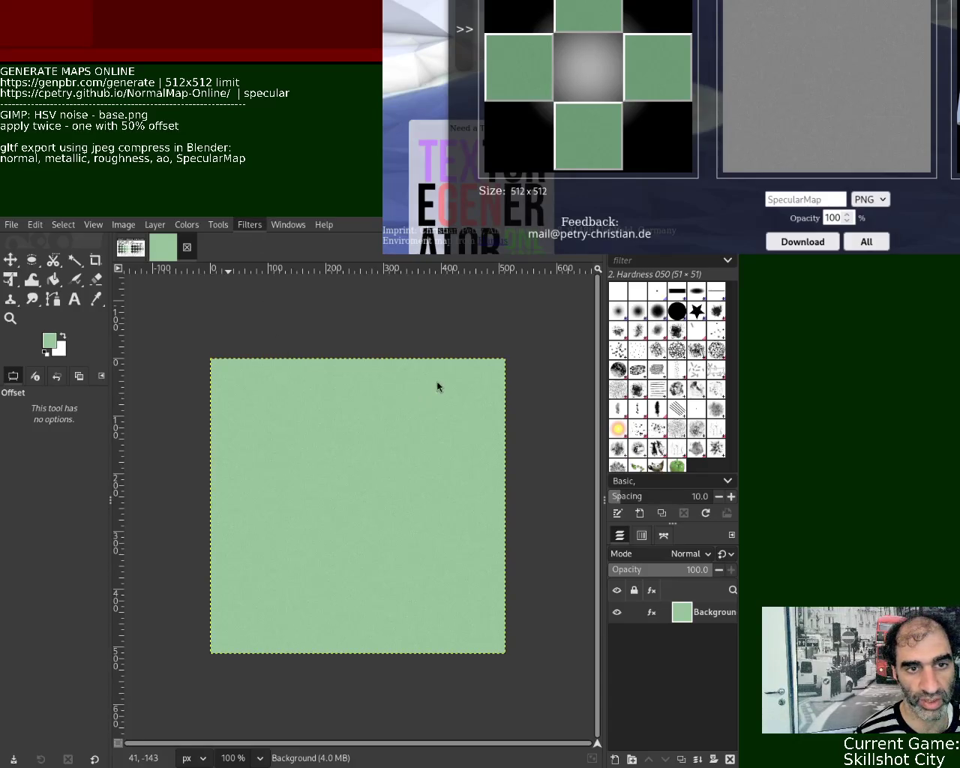
{"action": "key", "text": "Return"}
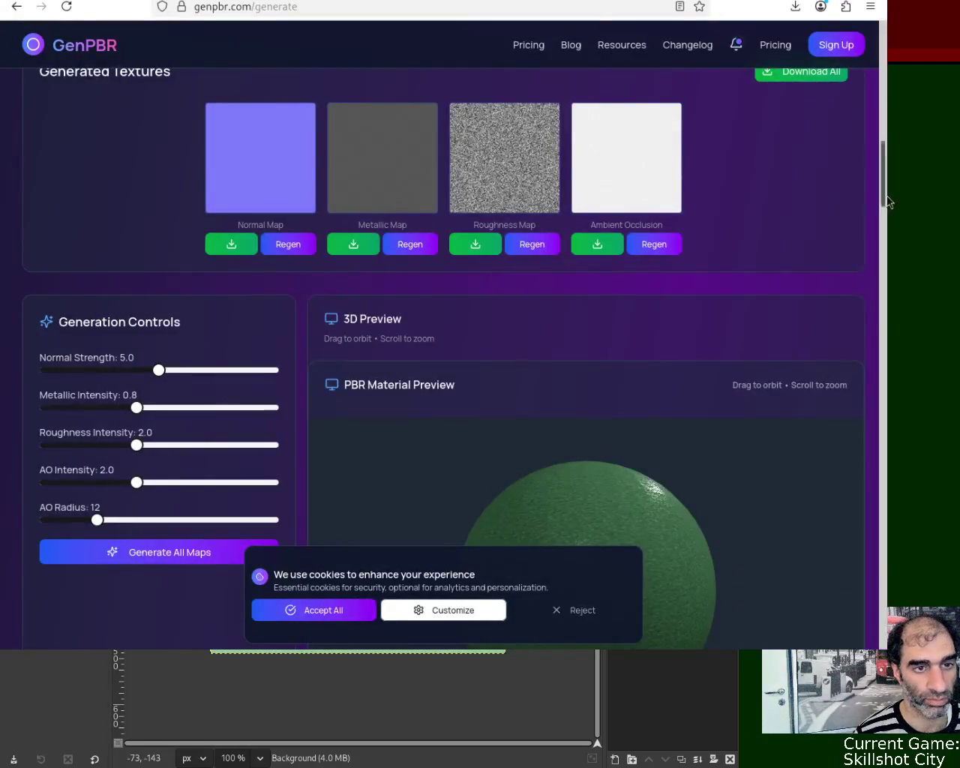
{"action": "left_click", "coordinate": [518, 8]}
- Reload GenPBR and drag the green noise texture into Upload Base Texture
{"action": "key", "text": "Return"}
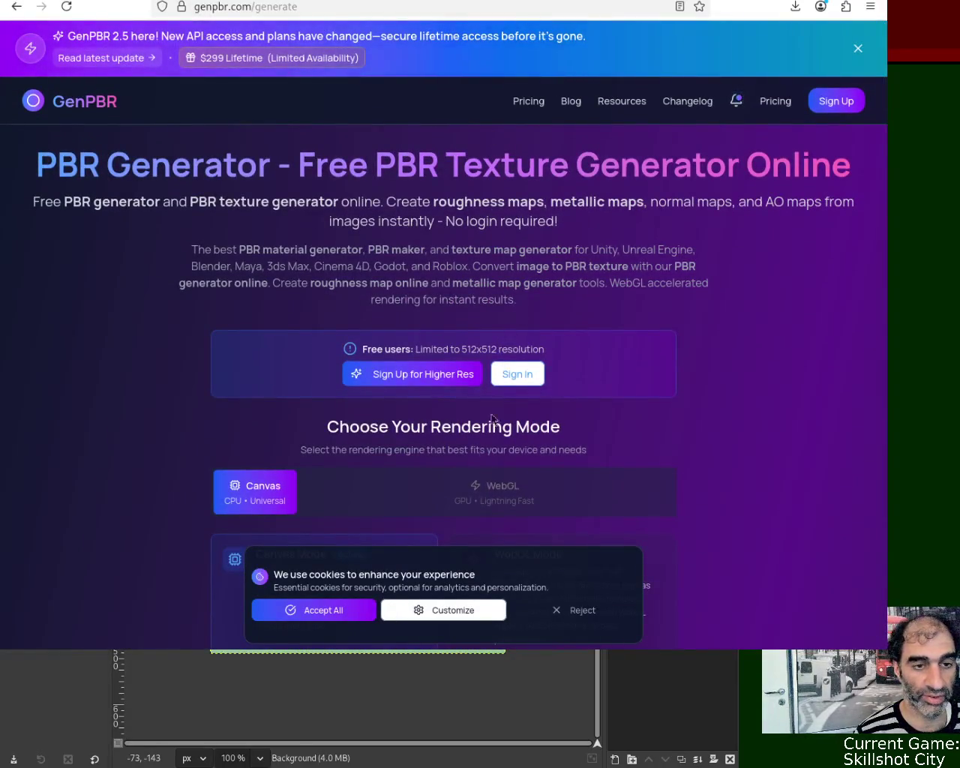
{"action": "scroll", "coordinate": [677, 217], "scroll_direction": "down", "scroll_amount": 6}
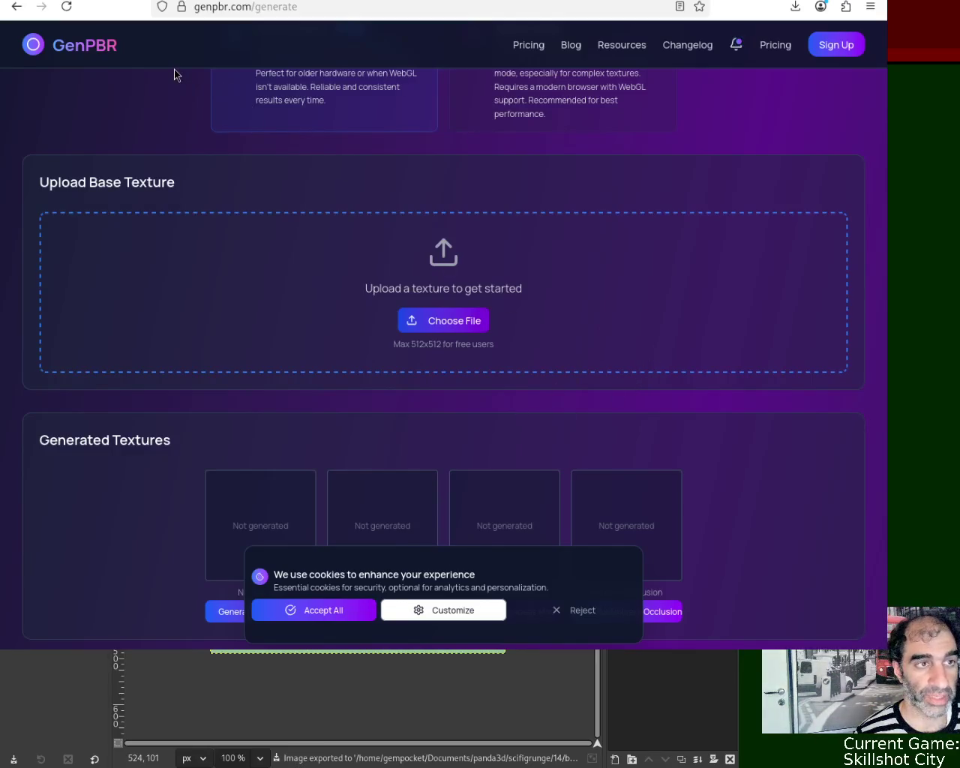
{"action": "left_click_drag", "start_coordinate": [204, 88], "coordinate": [496, 288]}
{"action": "left_click_drag", "start_coordinate": [885, 123], "coordinate": [889, 189]}
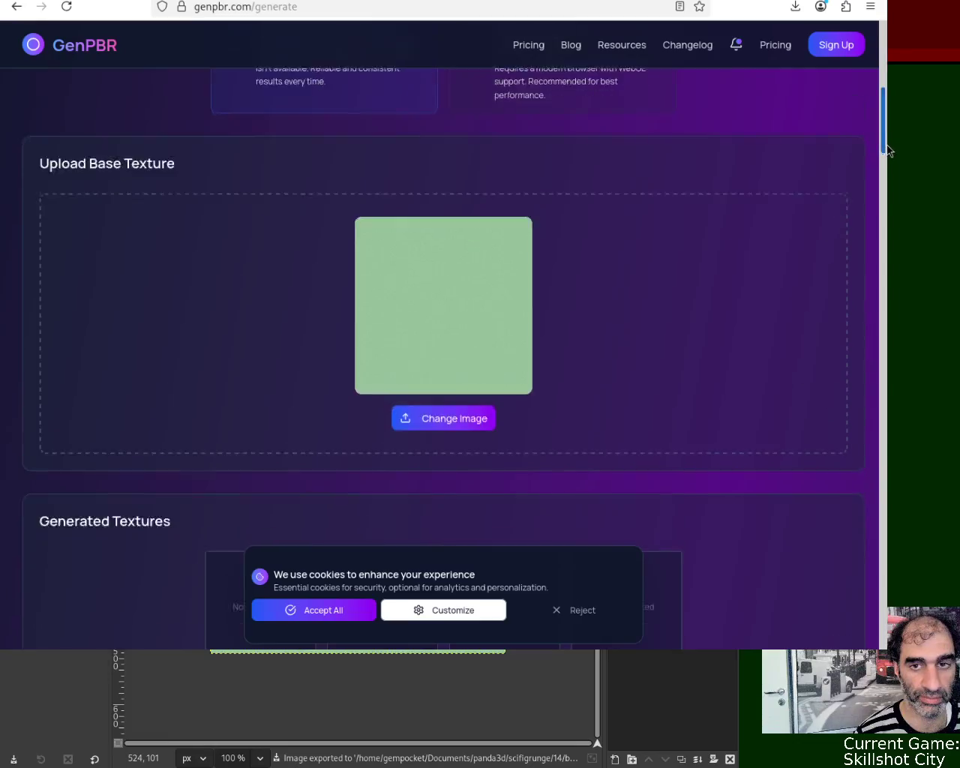
- Generate the normal, metallic, roughness and ambient occlusion maps and download them all
{"action": "left_click", "coordinate": [263, 313]}
{"action": "left_click", "coordinate": [368, 314]}
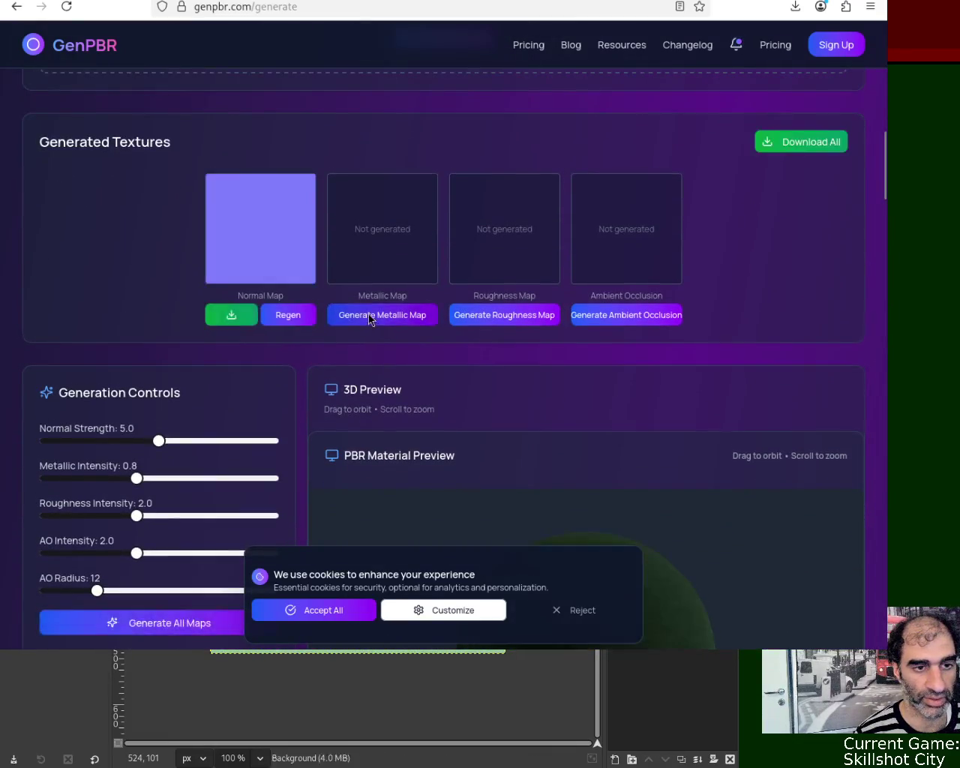
{"action": "left_click", "coordinate": [494, 315]}
{"action": "left_click", "coordinate": [604, 314]}
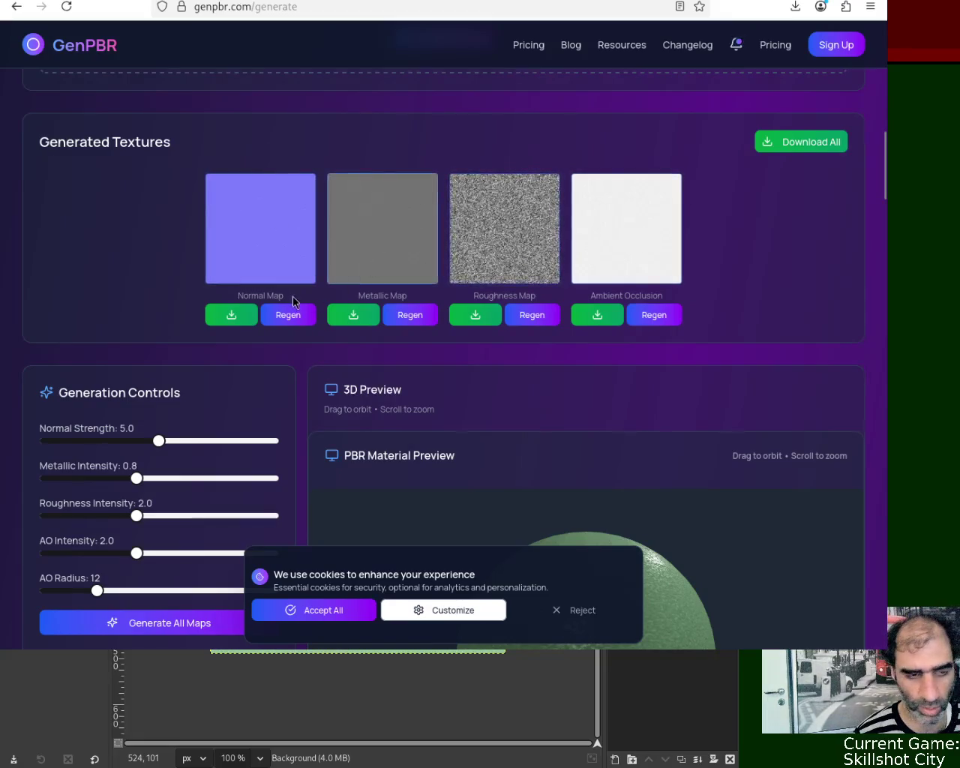
{"action": "left_click", "coordinate": [832, 149]}
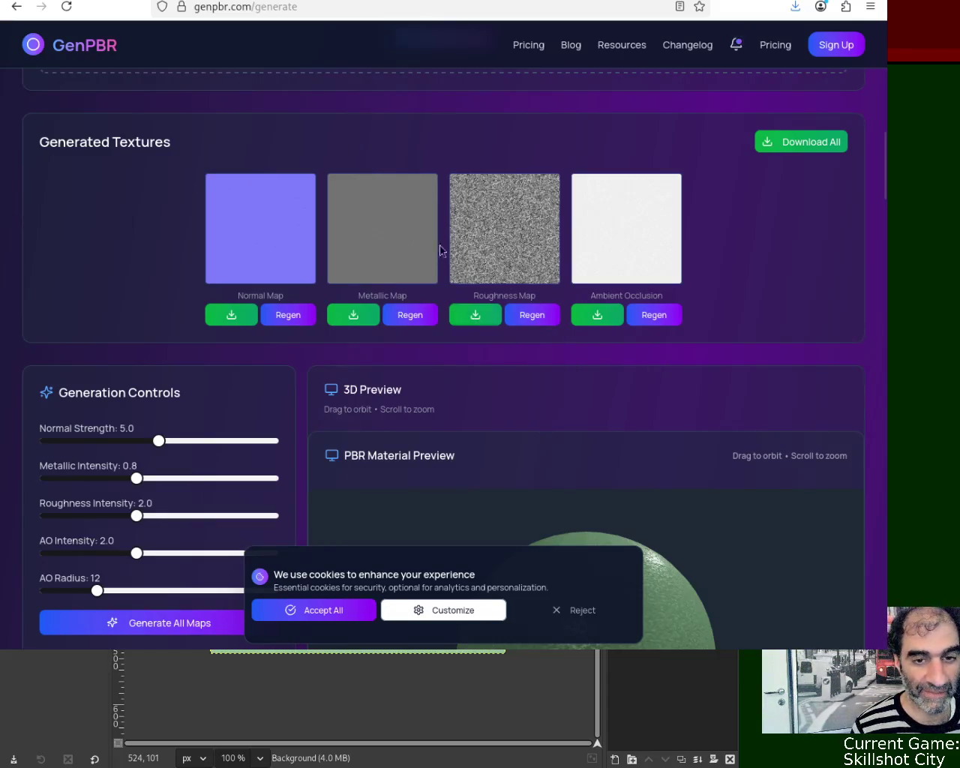
{"action": "key", "text": "ctrl+Tab"}
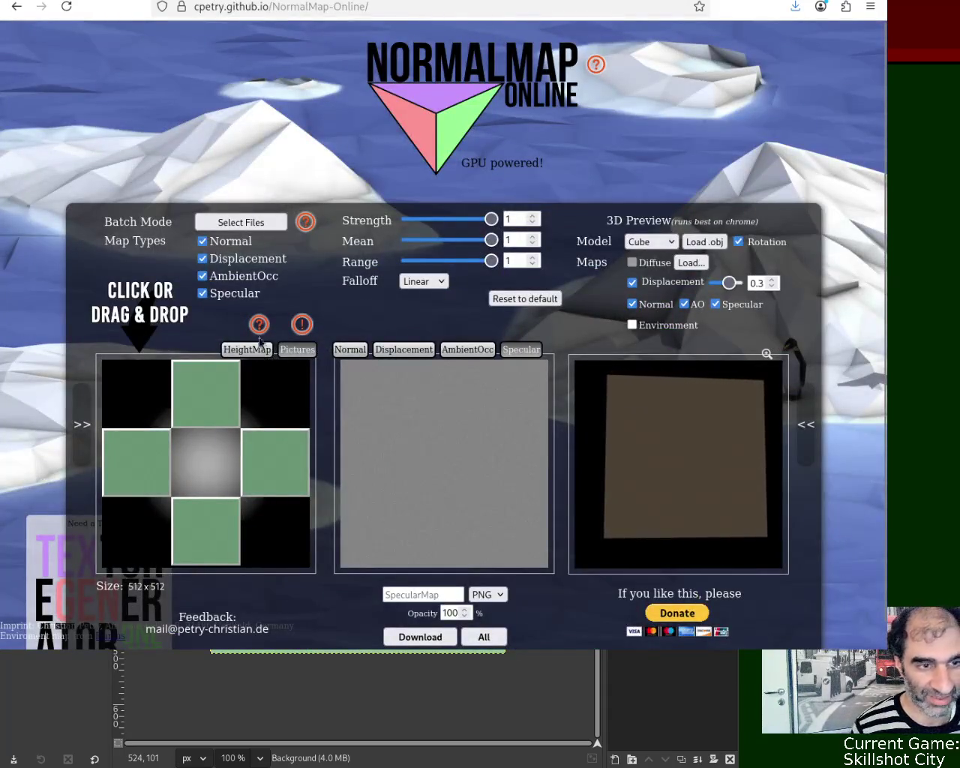
- Reload NormalMap-Online and load a sample heightmap into the preview
{"action": "left_click", "coordinate": [328, 9]}
{"action": "key", "text": "Return"}
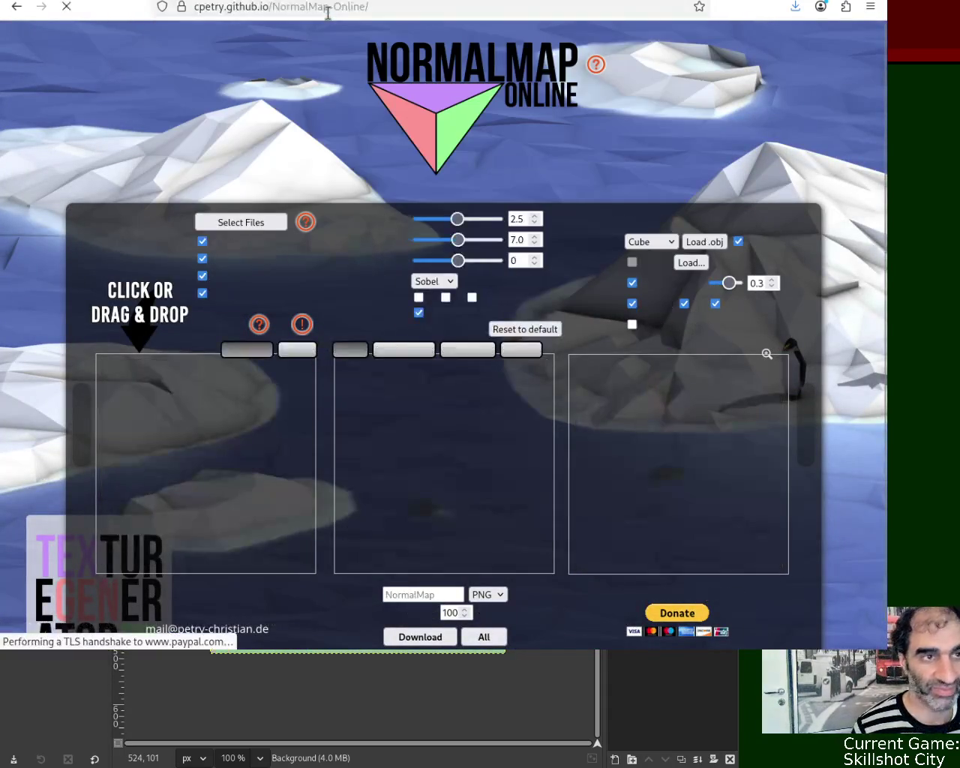
{"action": "left_click", "coordinate": [306, 358]}
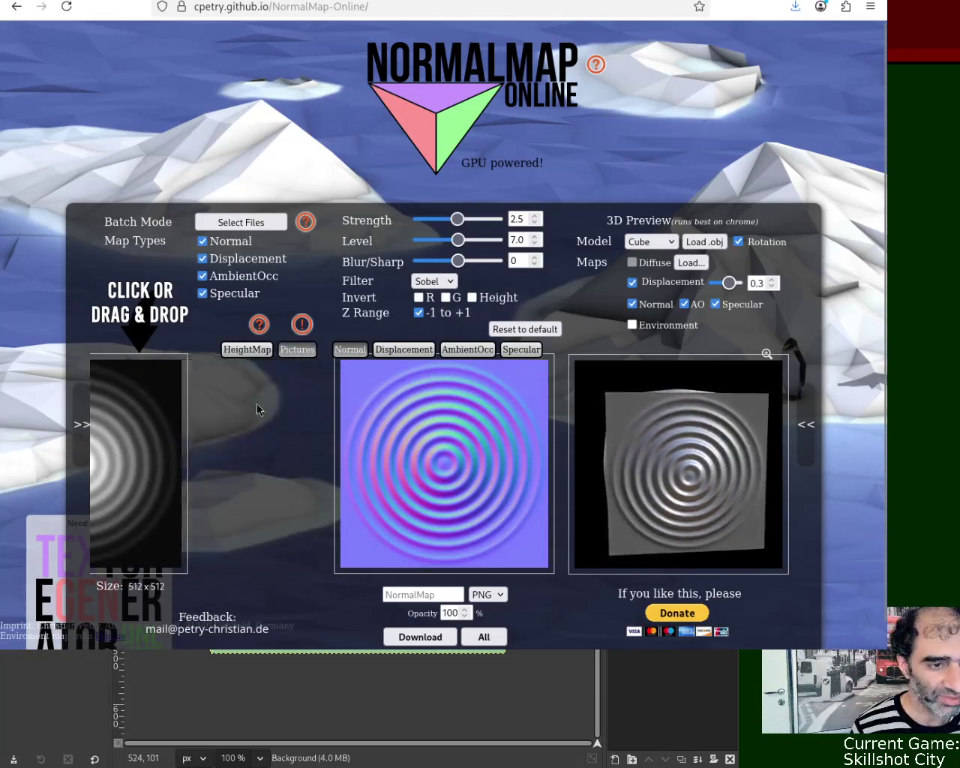
{"action": "left_click", "coordinate": [261, 400]}
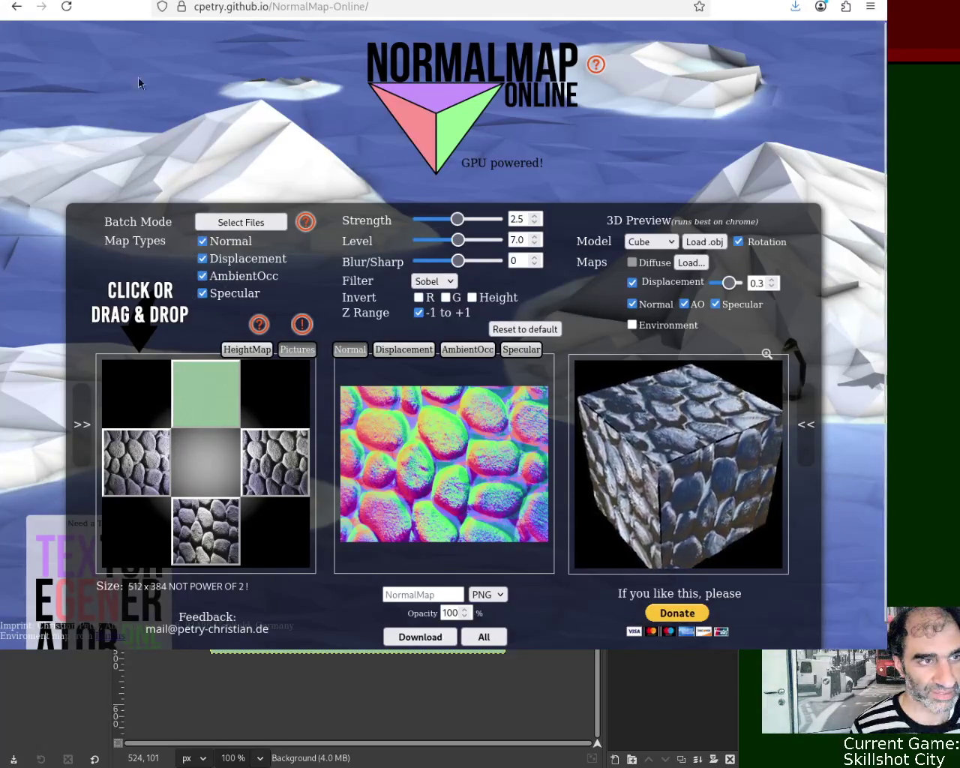
- Put the green texture on the right, bottom and left tiles and download the specular map
{"action": "left_click", "coordinate": [285, 447]}
{"action": "left_click", "coordinate": [235, 527]}
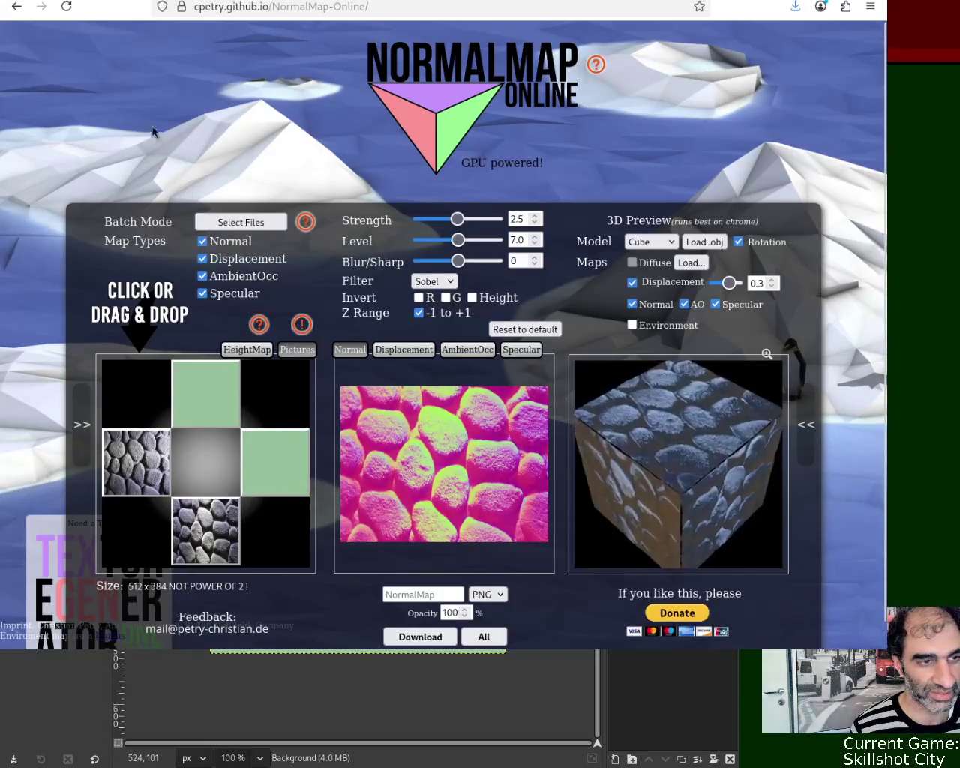
{"action": "left_click", "coordinate": [154, 471]}
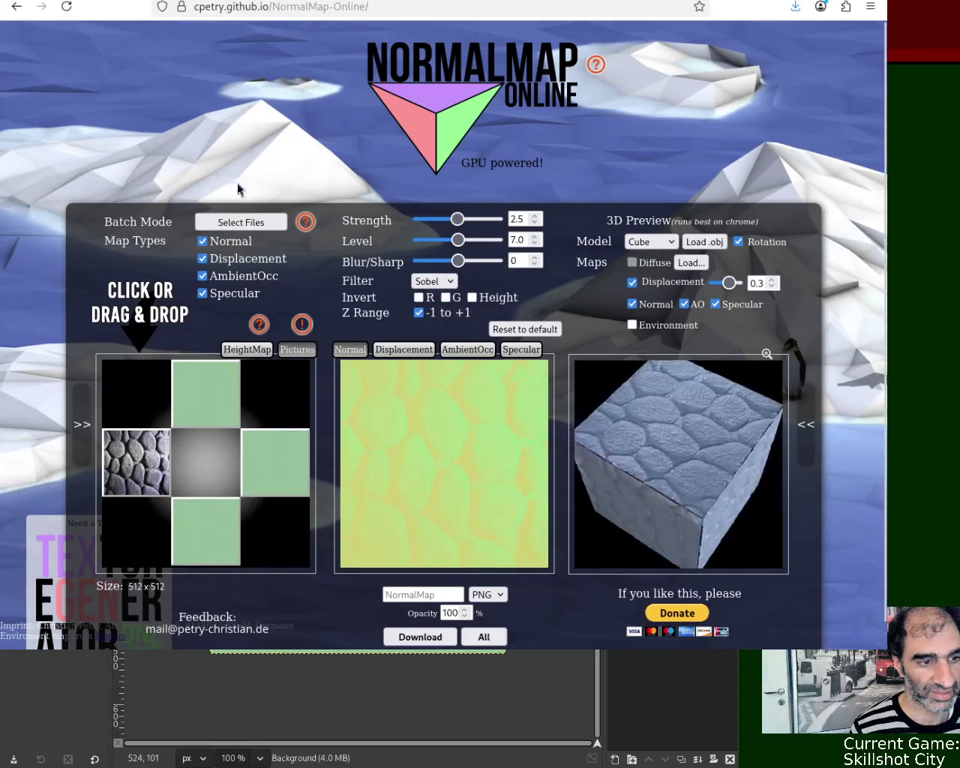
{"action": "left_click", "coordinate": [520, 349]}
{"action": "left_click", "coordinate": [431, 639]}
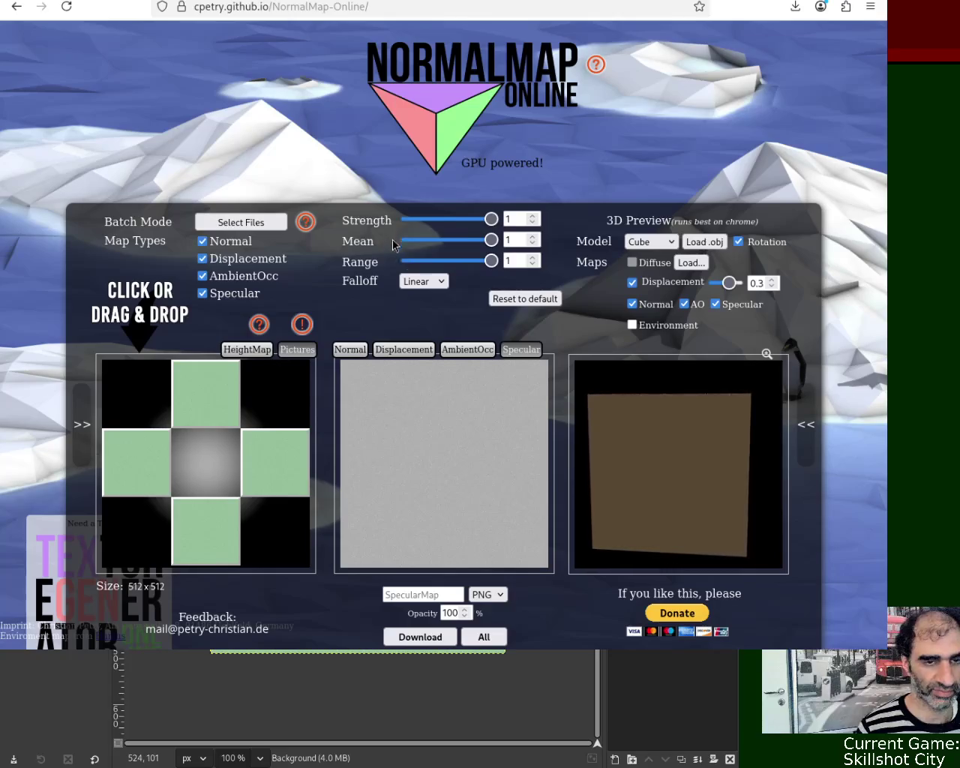
{"action": "key", "text": "super+d"}
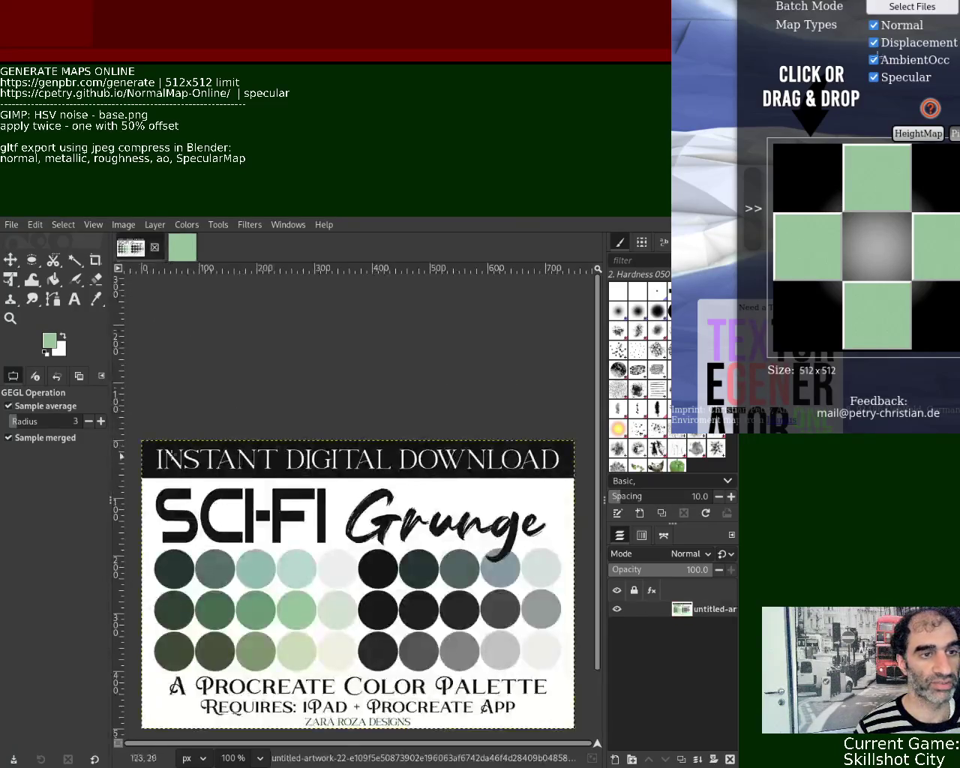
- Sample a pale grey-green from the palette, close the green texture image, and create a new 512×512 image
{"action": "left_click", "coordinate": [96, 299]}
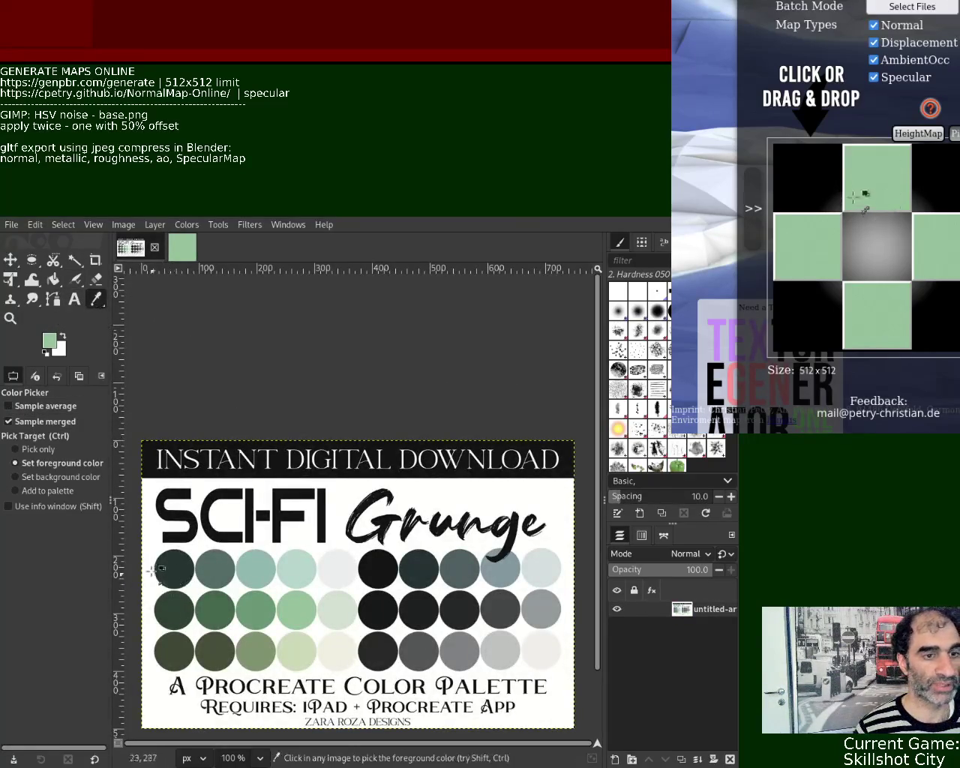
{"action": "left_click", "coordinate": [328, 615]}
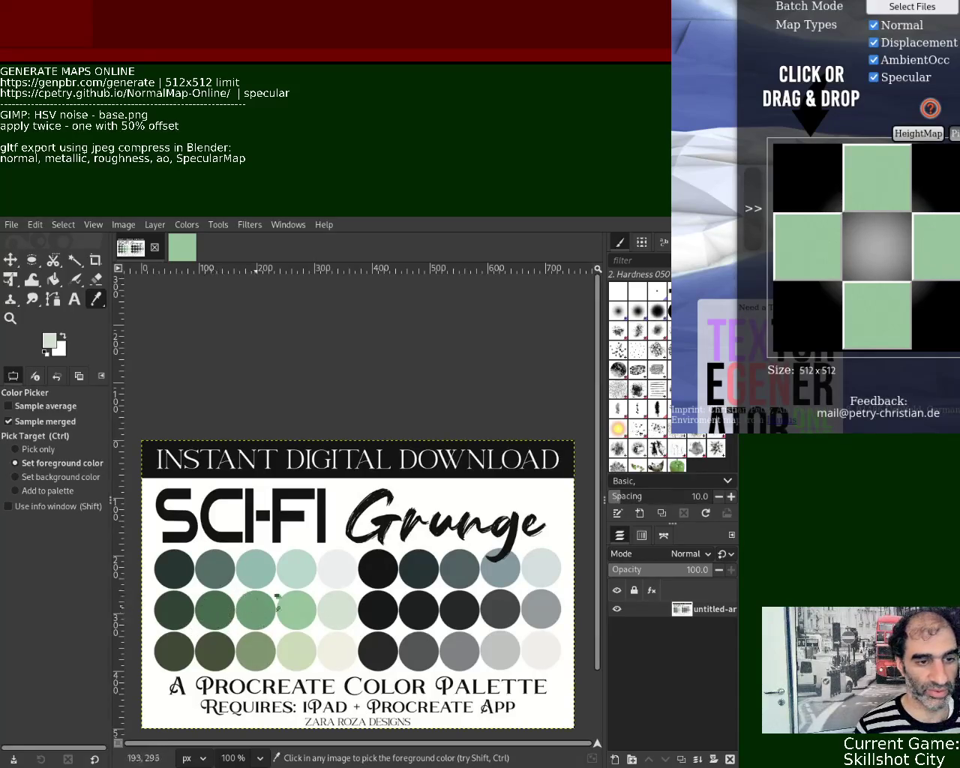
{"action": "left_click", "coordinate": [184, 250]}
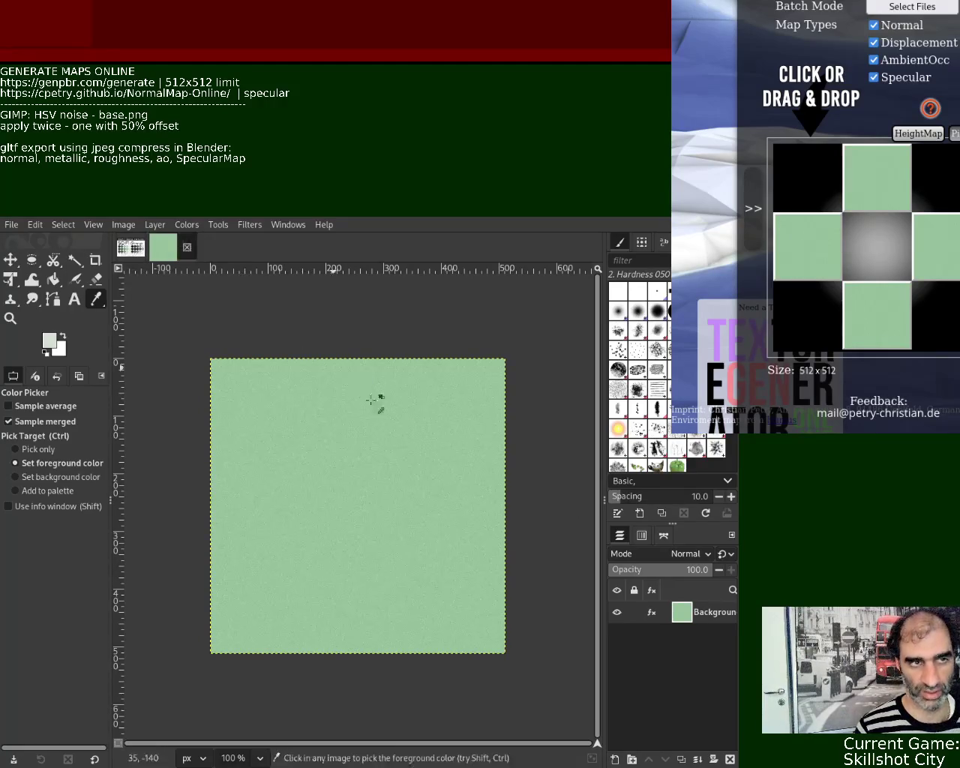
{"action": "key", "text": "ctrl+w"}
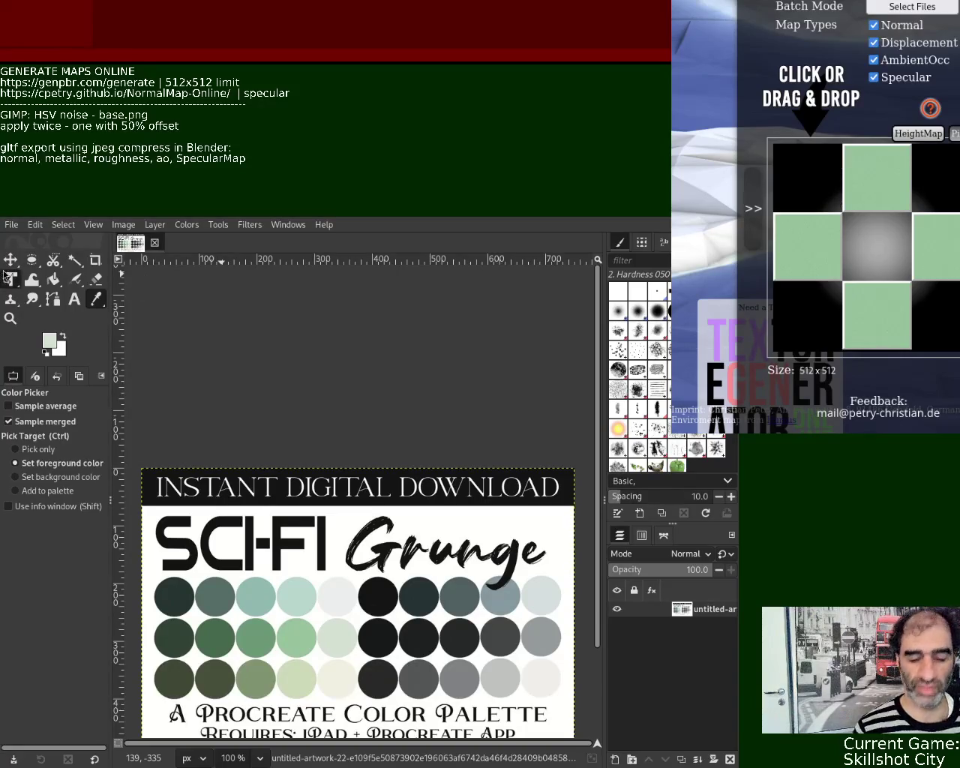
{"action": "key", "text": "ctrl+n"}
{"action": "key", "text": "Return"}
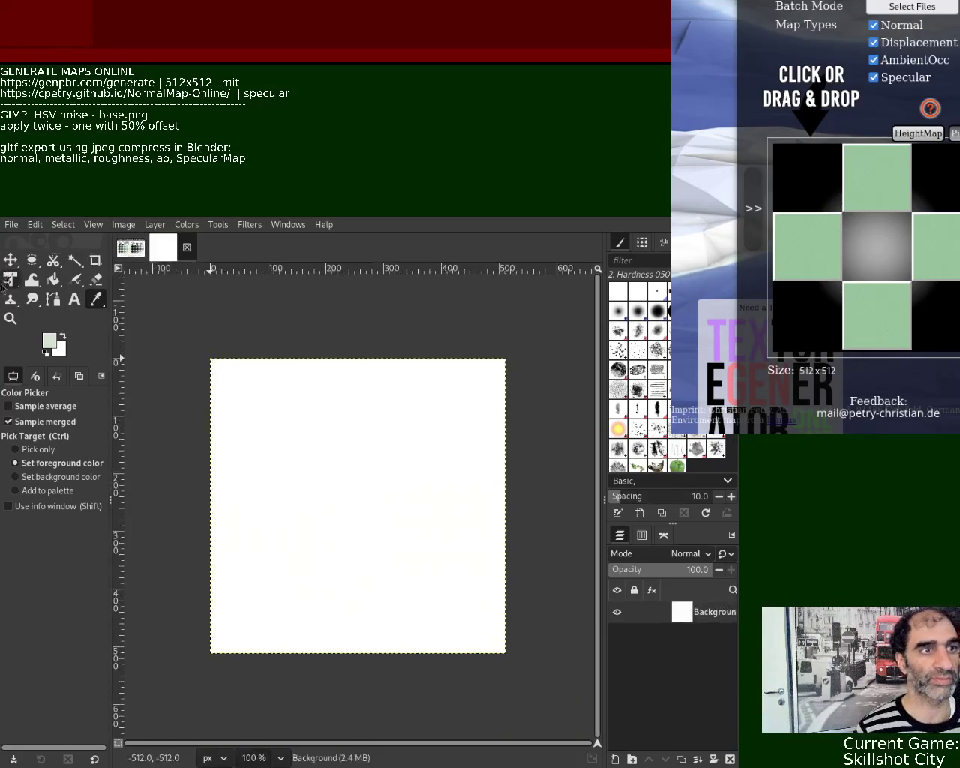
- Fill the canvas with pale grey-green, apply HSV noise, offset by half, and apply the noise again
{"action": "left_click", "coordinate": [54, 281]}
{"action": "left_click", "coordinate": [279, 416]}
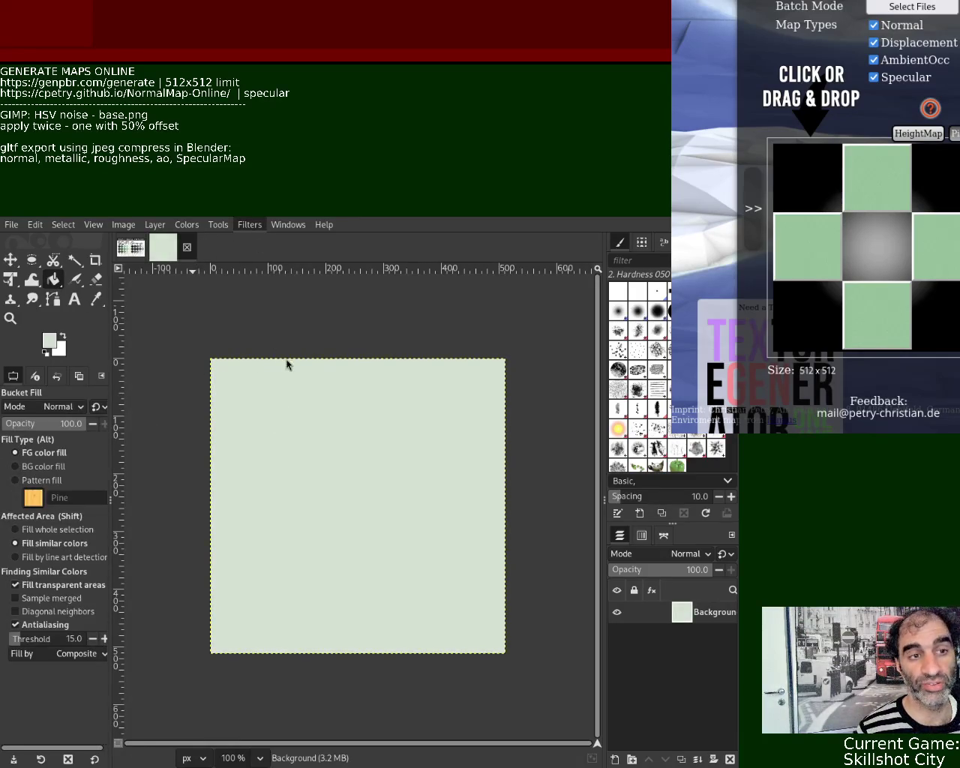
{"action": "key", "text": "ctrl+f"}
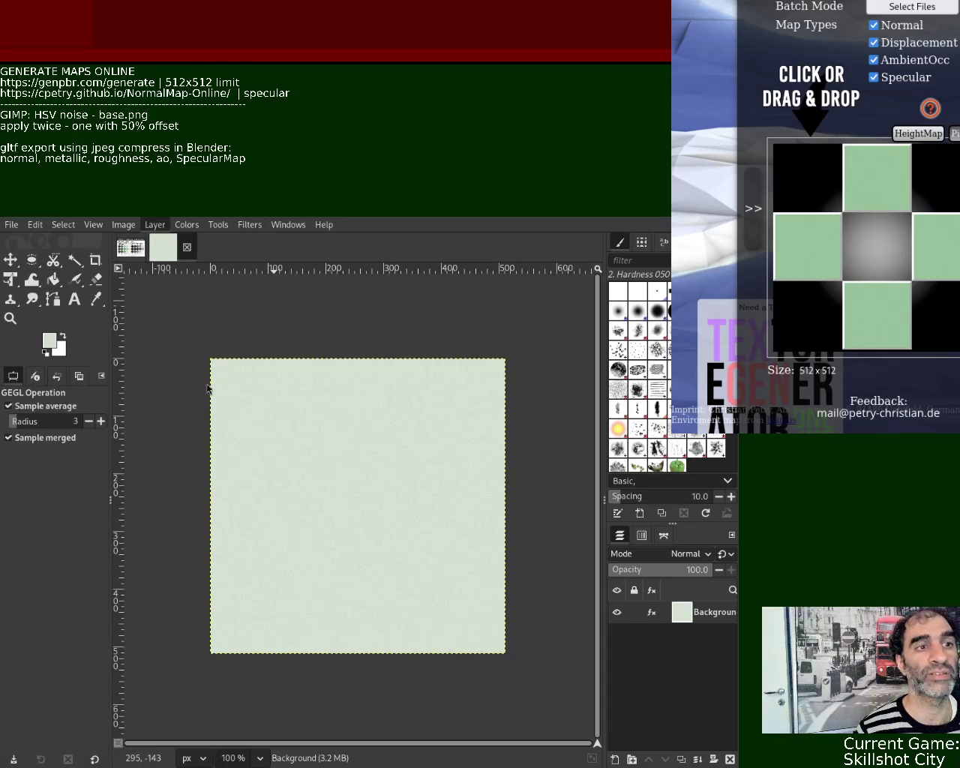
{"action": "key", "text": "ctrl+shift+o"}
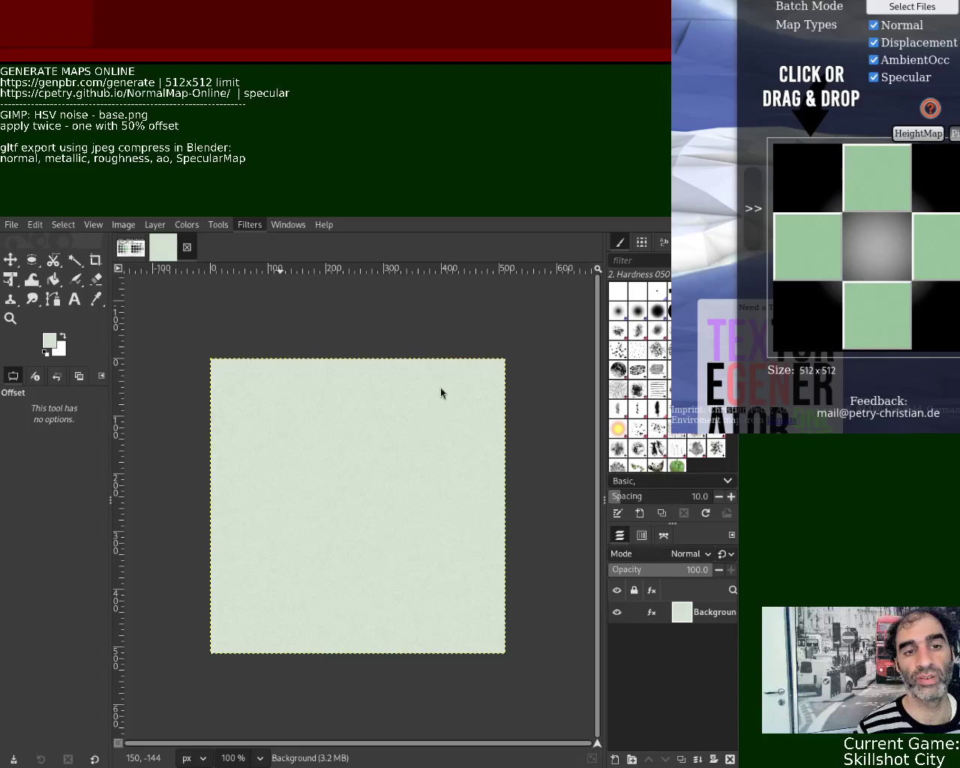
{"action": "key", "text": "Return"}
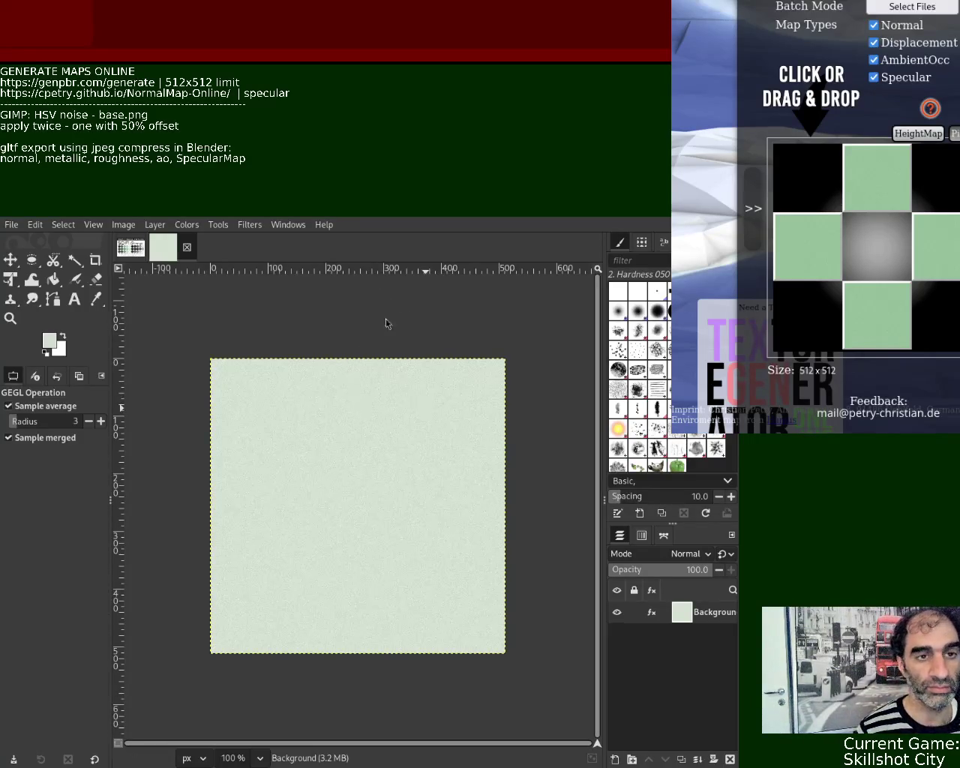
{"action": "left_click", "coordinate": [675, 352]}
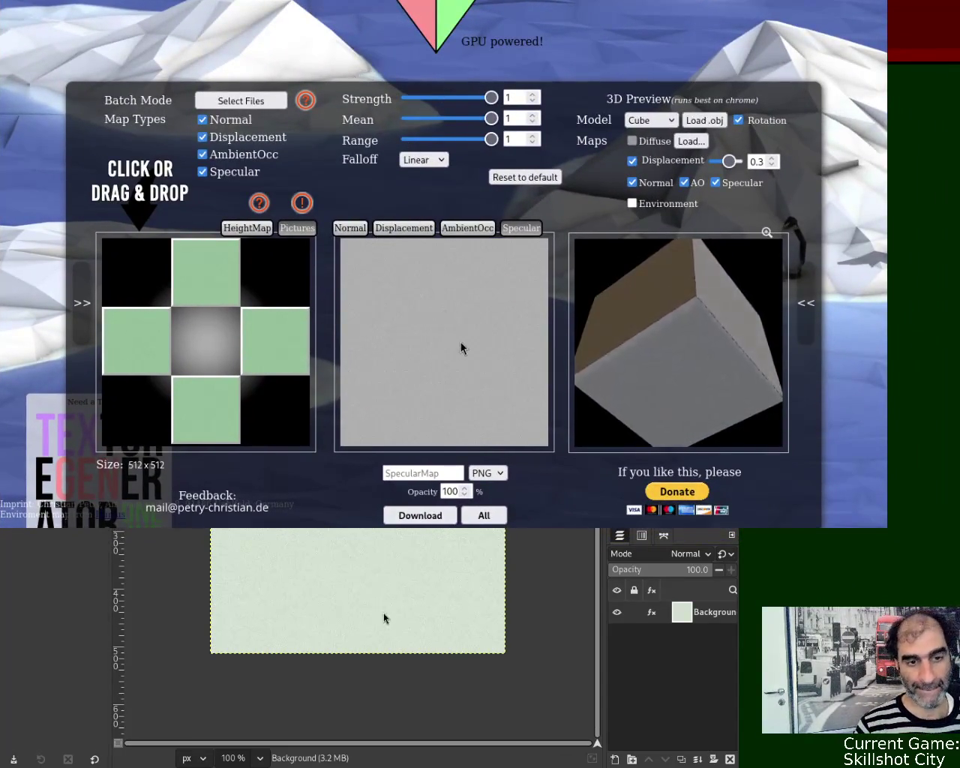
{"action": "key", "text": "ctrl+Tab"}
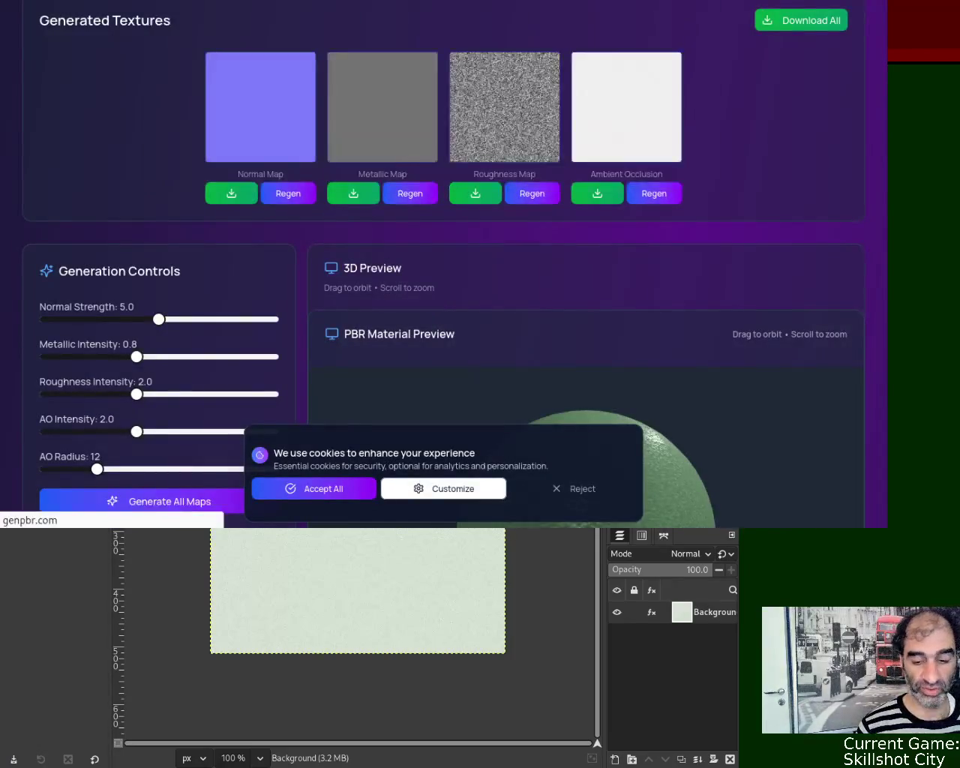
- Reload GenPBR, reposition the browser, and drag the pale green texture into Upload Base Texture
{"action": "key", "text": "ctrl+Tab"}
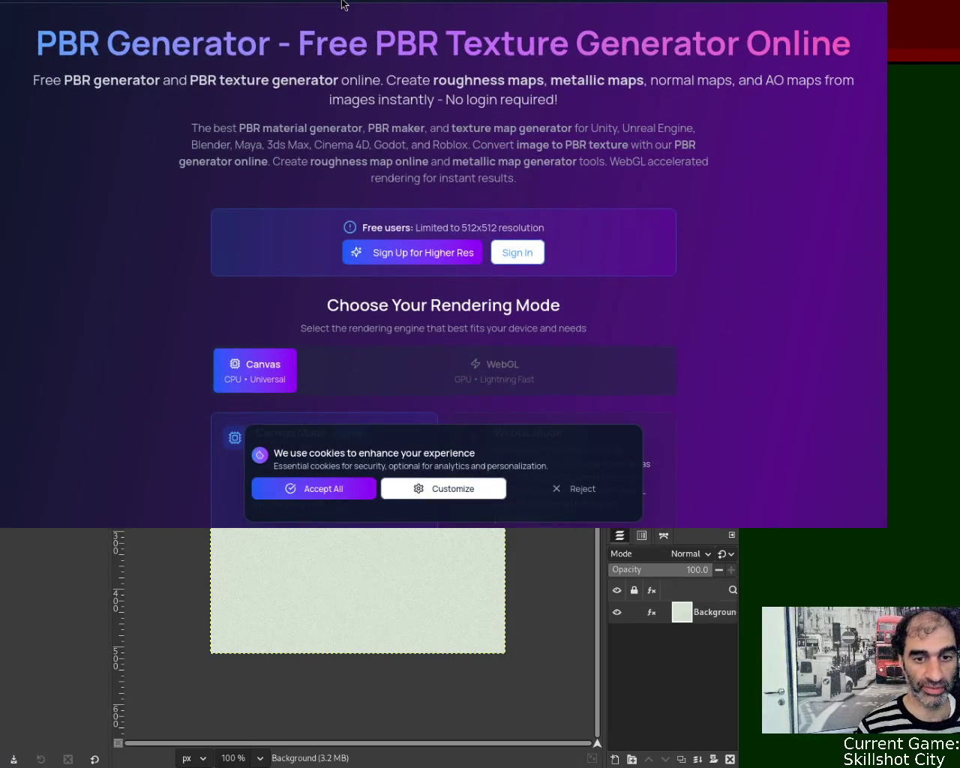
{"action": "left_click_drag", "start_coordinate": [424, 21], "coordinate": [433, 194]}
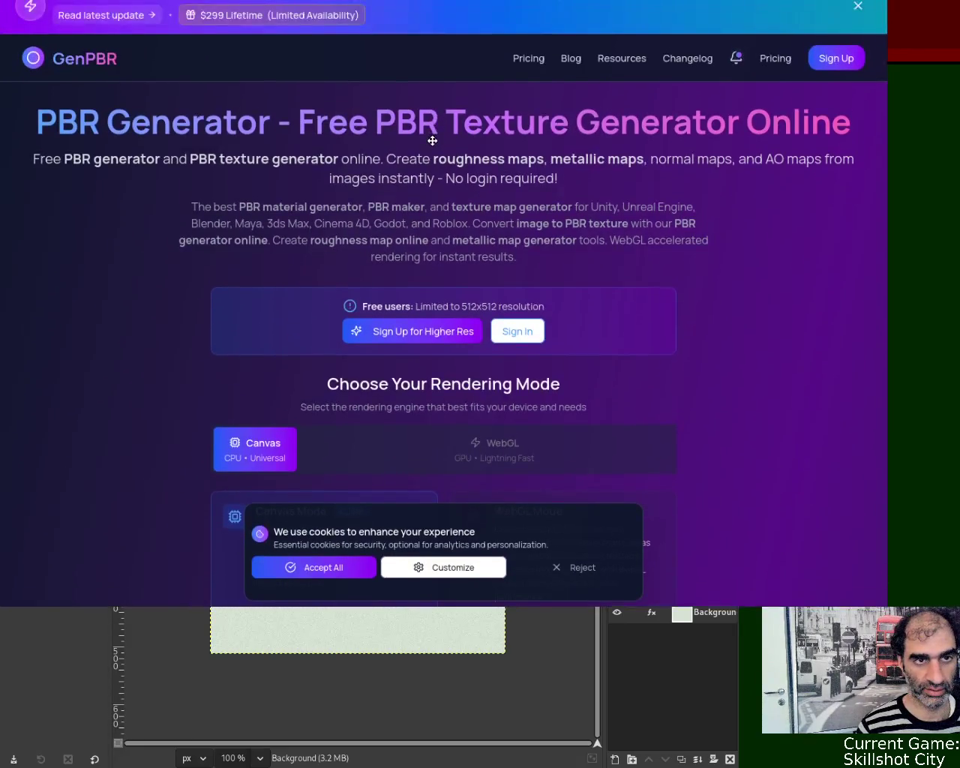
{"action": "left_click_drag", "start_coordinate": [432, 193], "coordinate": [433, 158]}
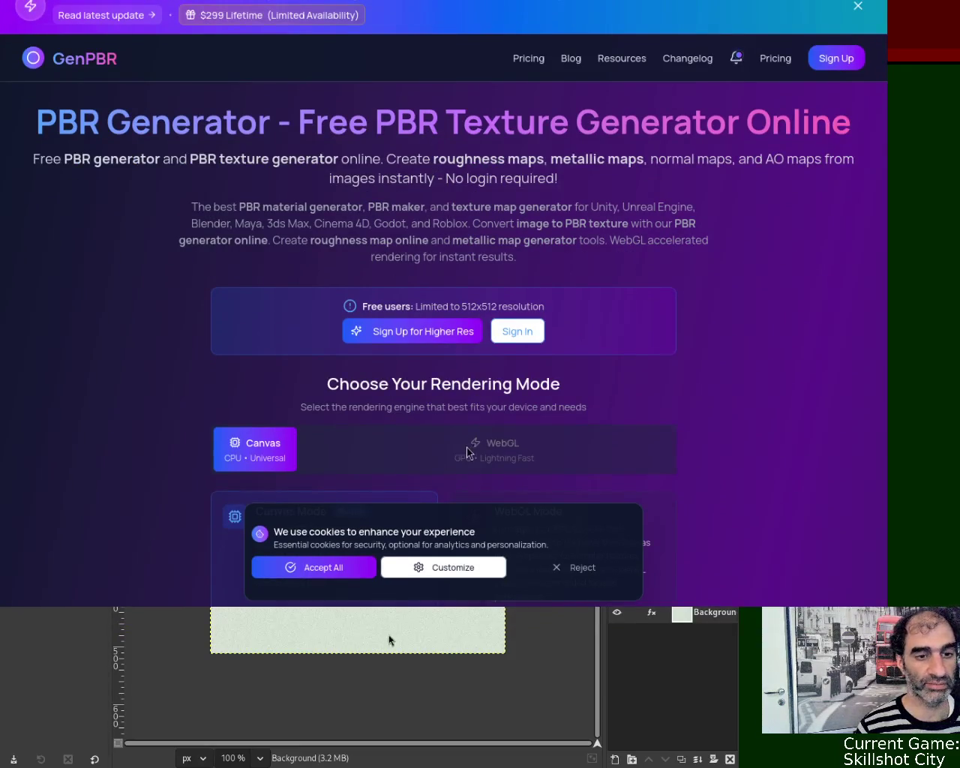
{"action": "left_click_drag", "start_coordinate": [889, 97], "coordinate": [835, 148]}
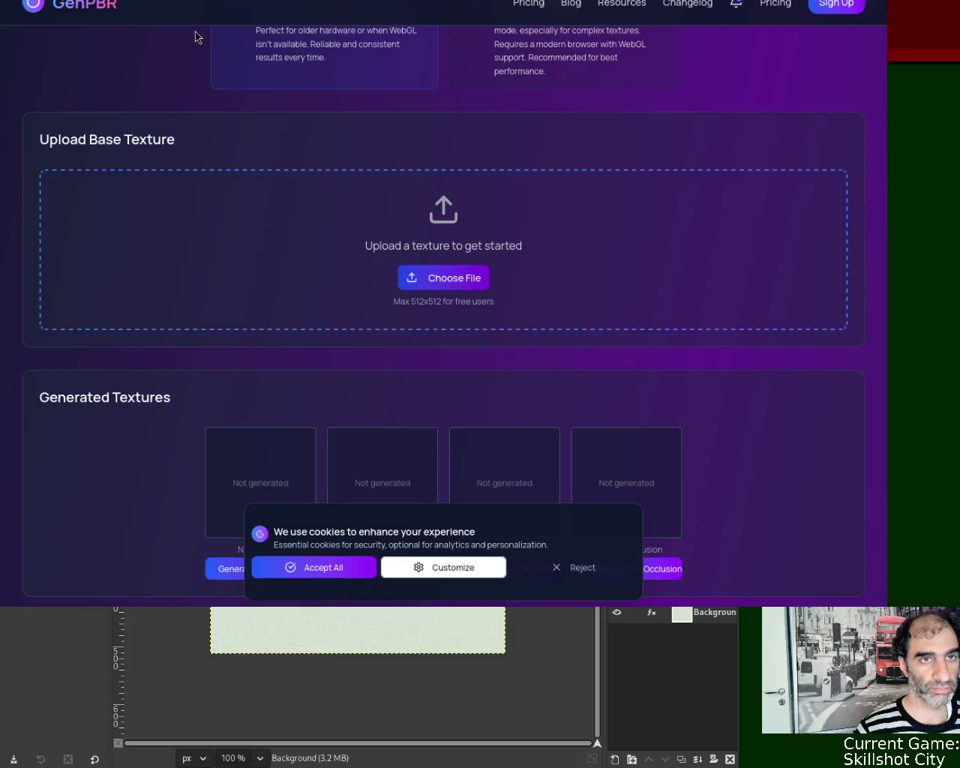
{"action": "left_click_drag", "start_coordinate": [193, 36], "coordinate": [551, 339]}
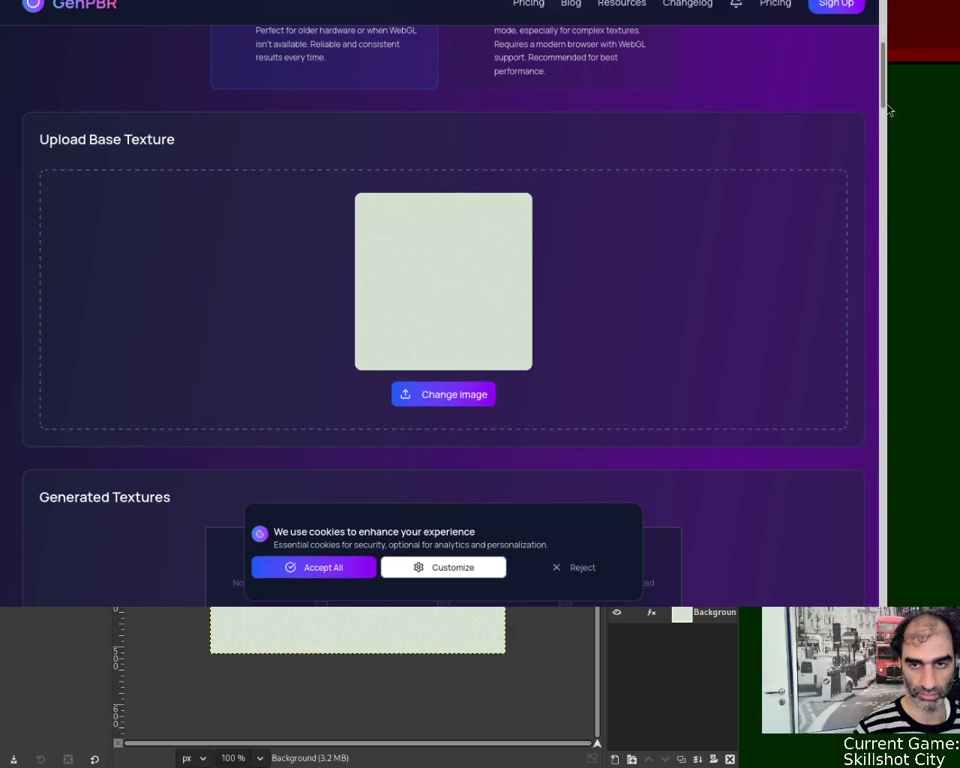
- Generate the normal, metallic, roughness and ambient occlusion maps for the pale texture
{"action": "left_click_drag", "start_coordinate": [887, 90], "coordinate": [888, 85]}
{"action": "scroll", "coordinate": [886, 124], "scroll_direction": "down", "scroll_amount": 2}
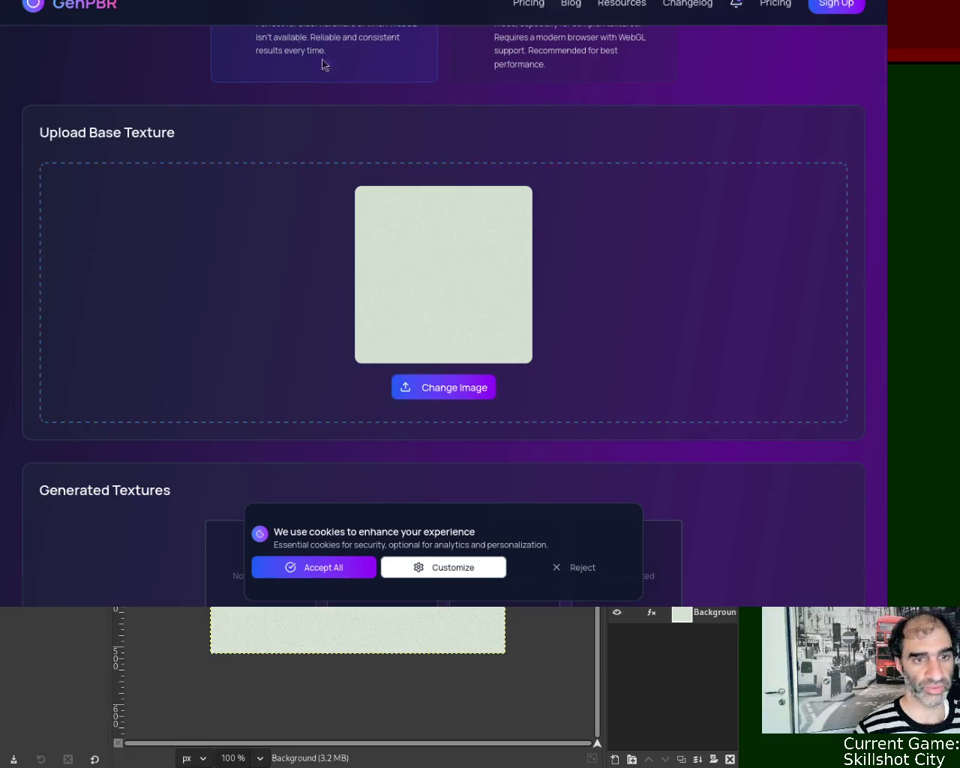
{"action": "scroll", "coordinate": [798, 159], "scroll_direction": "down", "scroll_amount": 7}
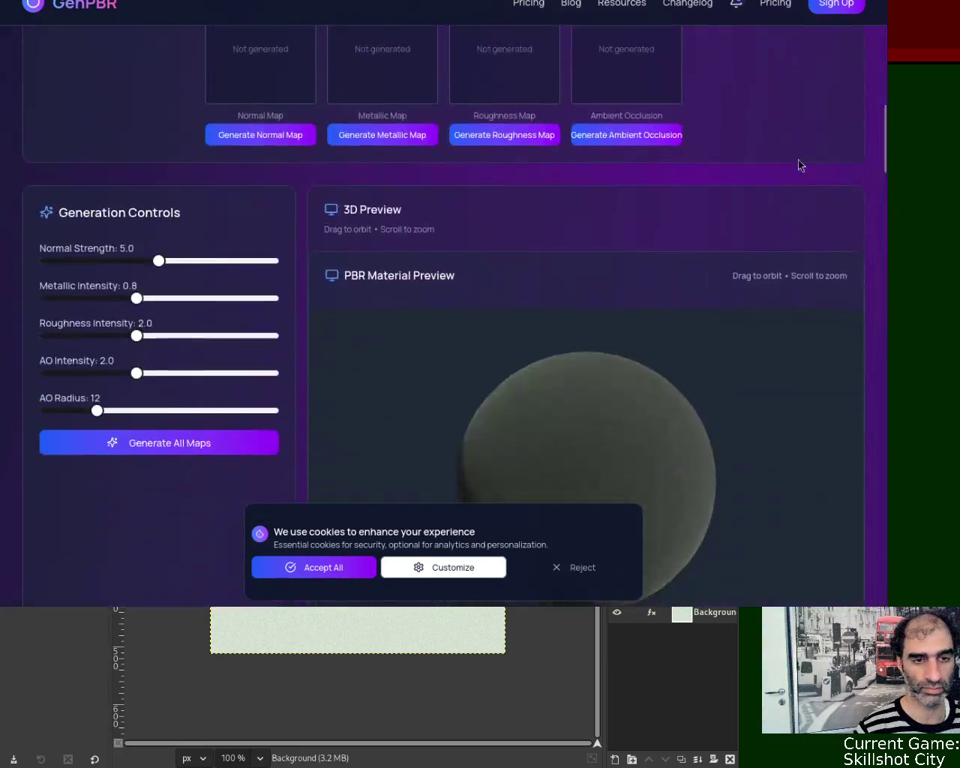
{"action": "left_click", "coordinate": [263, 135]}
{"action": "left_click", "coordinate": [386, 134]}
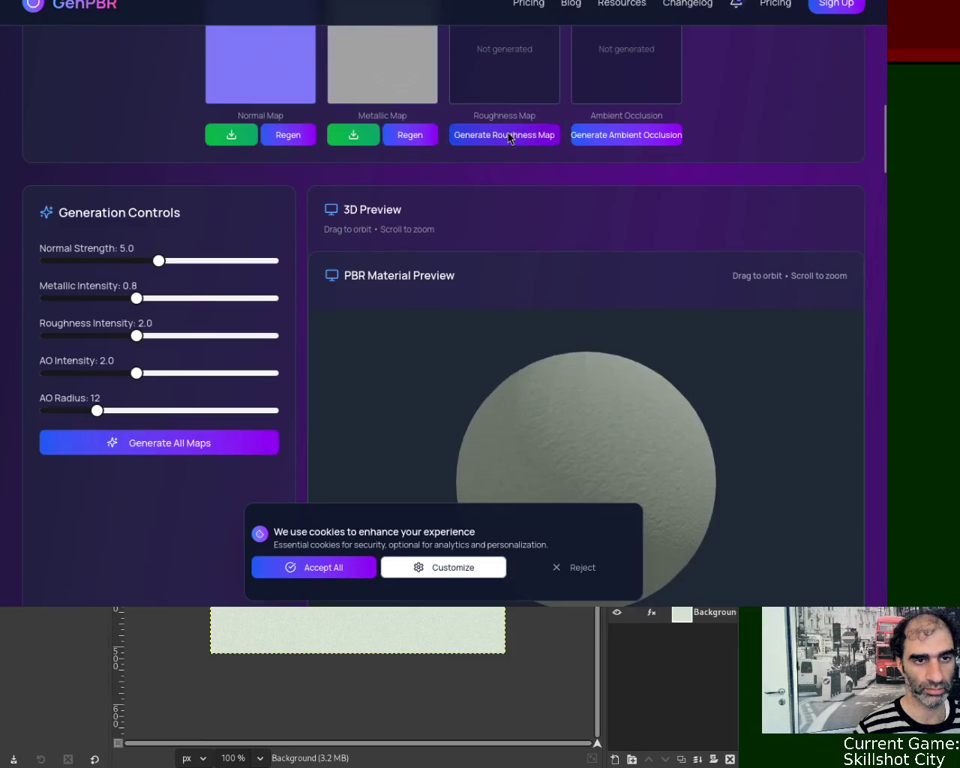
{"action": "left_click", "coordinate": [558, 141]}
{"action": "left_click", "coordinate": [612, 138]}
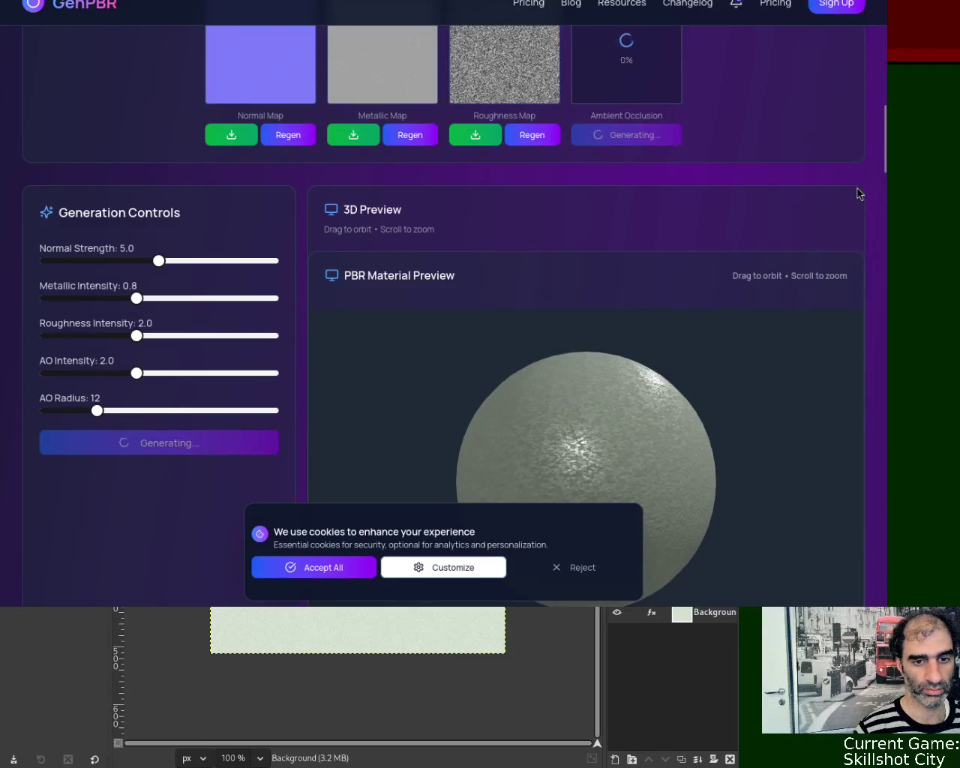
- Orbit the 3D sphere preview repeatedly to inspect the generated pale green material
{"action": "scroll", "coordinate": [886, 172], "scroll_direction": "down", "scroll_amount": 4}
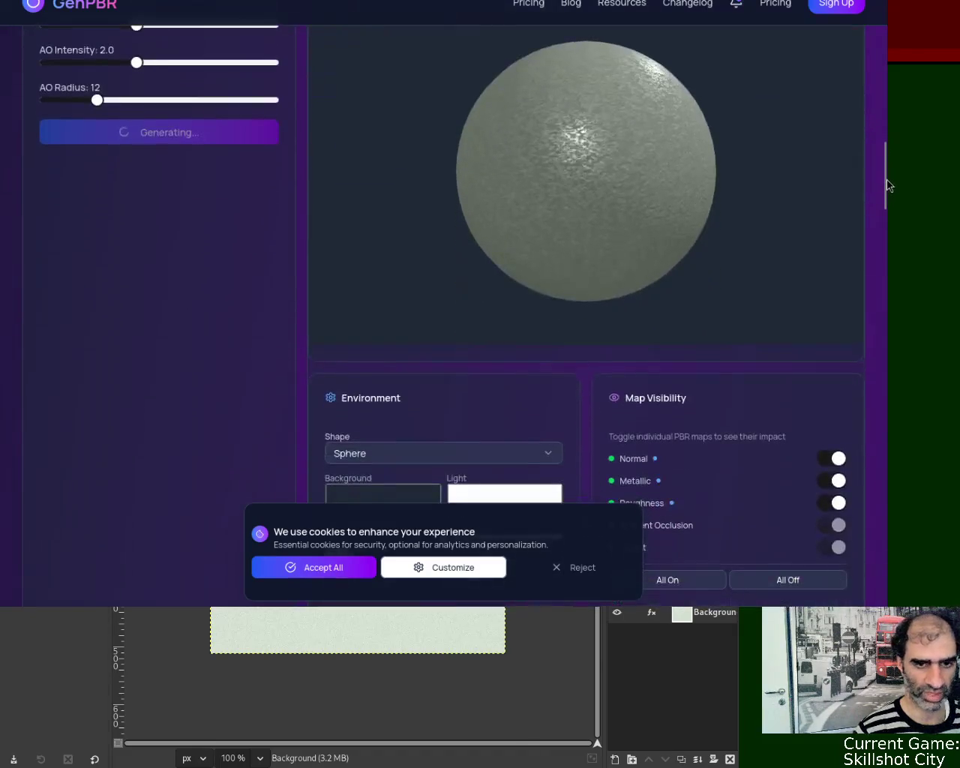
{"action": "left_click_drag", "start_coordinate": [886, 177], "coordinate": [886, 167]}
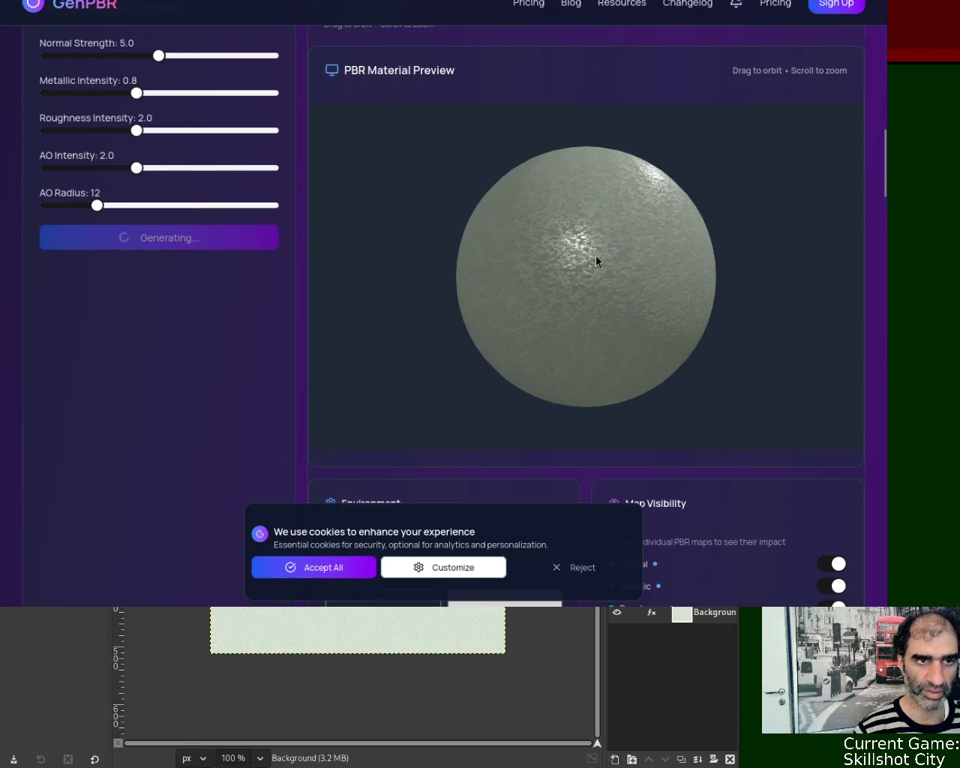
{"action": "left_click_drag", "start_coordinate": [884, 166], "coordinate": [887, 187]}
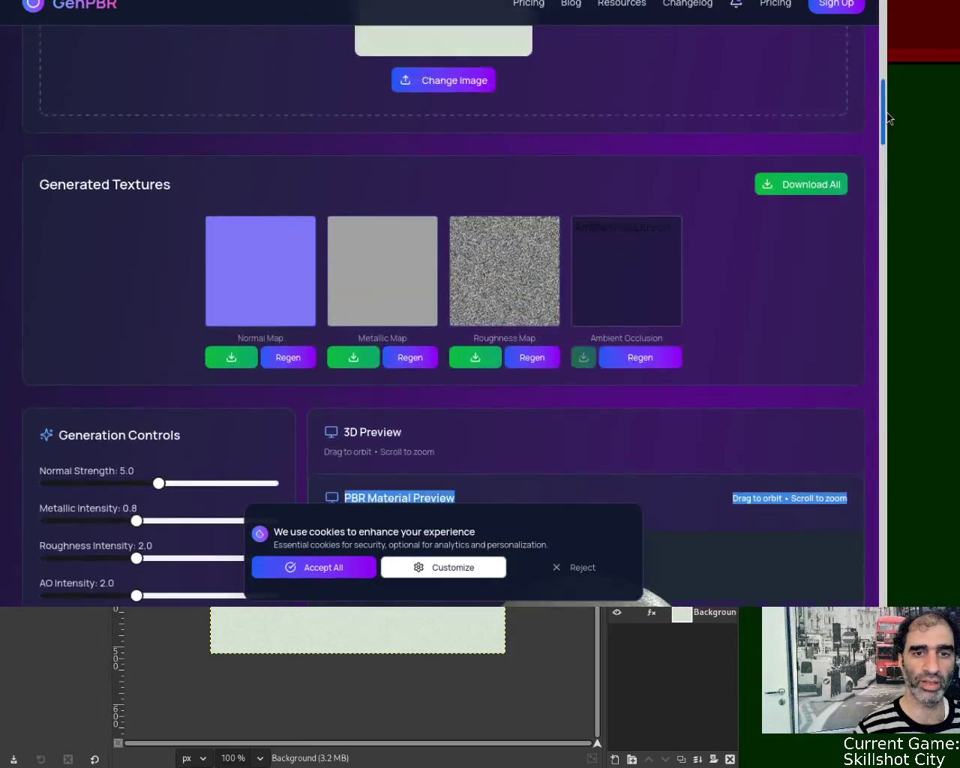
{"action": "scroll", "coordinate": [887, 188], "scroll_direction": "down", "scroll_amount": 1}
{"action": "scroll", "coordinate": [596, 311], "scroll_direction": "down", "scroll_amount": 3}
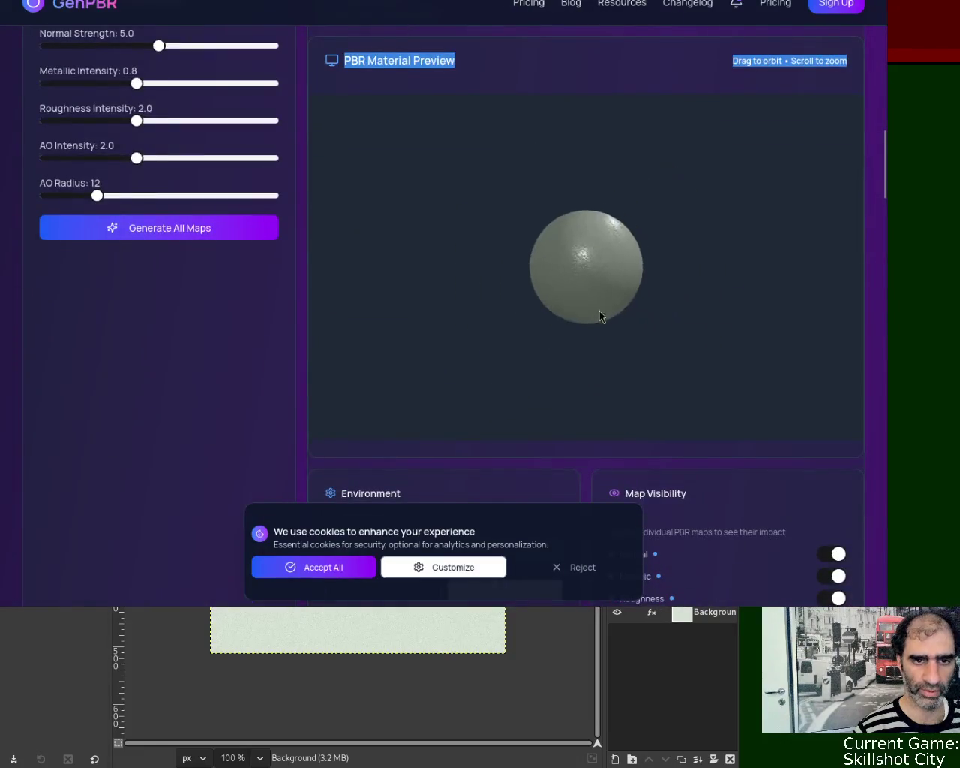
{"action": "scroll", "coordinate": [587, 264], "scroll_direction": "up", "scroll_amount": 5}
{"action": "scroll", "coordinate": [663, 259], "scroll_direction": "up", "scroll_amount": 2}
{"action": "mouse_move", "coordinate": [664, 260]}
{"action": "left_mouse_down"}
{"action": "mouse_move", "coordinate": [590, 254]}
{"action": "mouse_move", "coordinate": [604, 310]}
{"action": "mouse_move", "coordinate": [587, 256]}
{"action": "mouse_move", "coordinate": [606, 295]}
{"action": "mouse_move", "coordinate": [625, 247]}
{"action": "left_mouse_up"}
{"action": "scroll", "coordinate": [587, 256], "scroll_direction": "down", "scroll_amount": 1}
{"action": "scroll", "coordinate": [599, 300], "scroll_direction": "up", "scroll_amount": 2}
{"action": "scroll", "coordinate": [600, 215], "scroll_direction": "up", "scroll_amount": 3}
{"action": "scroll", "coordinate": [603, 262], "scroll_direction": "down", "scroll_amount": 3}
{"action": "scroll", "coordinate": [612, 325], "scroll_direction": "down", "scroll_amount": 3}
{"action": "mouse_move", "coordinate": [610, 365]}
{"action": "left_mouse_down"}
{"action": "mouse_move", "coordinate": [634, 325]}
{"action": "mouse_move", "coordinate": [585, 236]}
{"action": "mouse_move", "coordinate": [614, 256]}
{"action": "mouse_move", "coordinate": [599, 292]}
{"action": "mouse_move", "coordinate": [610, 285]}
{"action": "mouse_move", "coordinate": [607, 317]}
{"action": "mouse_move", "coordinate": [606, 257]}
{"action": "mouse_move", "coordinate": [601, 307]}
{"action": "mouse_move", "coordinate": [594, 259]}
{"action": "mouse_move", "coordinate": [605, 287]}
{"action": "mouse_move", "coordinate": [618, 278]}
{"action": "left_mouse_up"}
{"action": "scroll", "coordinate": [607, 285], "scroll_direction": "down", "scroll_amount": 2}
{"action": "scroll", "coordinate": [596, 231], "scroll_direction": "up", "scroll_amount": 5}
{"action": "scroll", "coordinate": [594, 251], "scroll_direction": "down", "scroll_amount": 5}
{"action": "scroll", "coordinate": [615, 281], "scroll_direction": "down", "scroll_amount": 3}
{"action": "scroll", "coordinate": [610, 270], "scroll_direction": "up", "scroll_amount": 2}
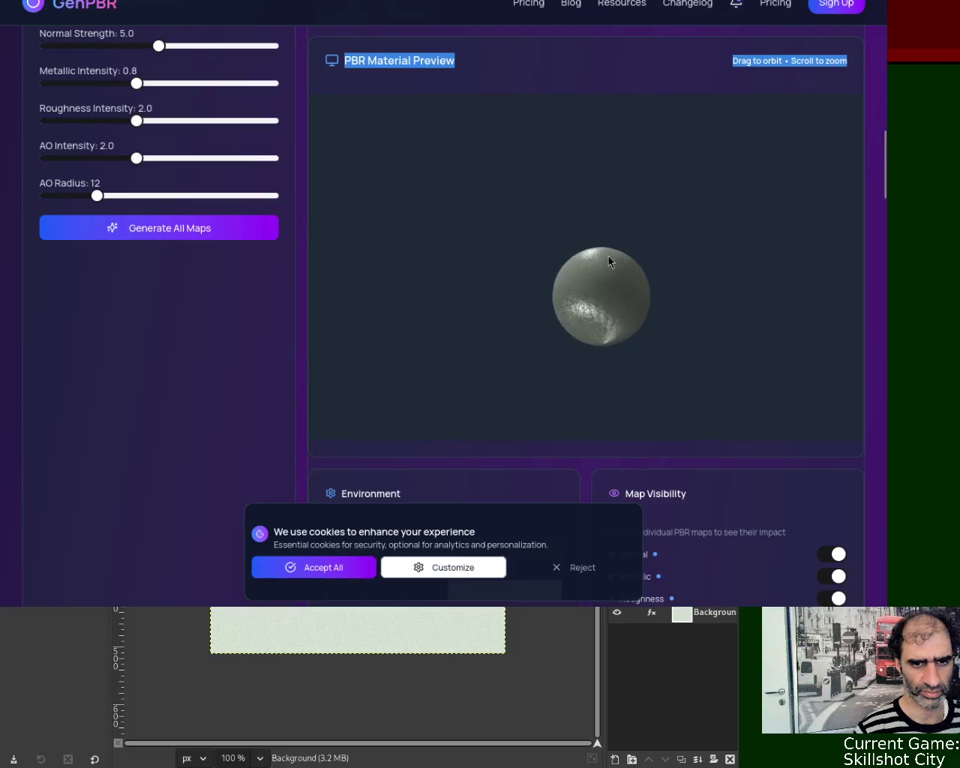
{"action": "scroll", "coordinate": [607, 249], "scroll_direction": "up", "scroll_amount": 2}
{"action": "scroll", "coordinate": [615, 284], "scroll_direction": "down", "scroll_amount": 1}
{"action": "mouse_move", "coordinate": [624, 336]}
{"action": "left_mouse_down"}
{"action": "mouse_move", "coordinate": [560, 276]}
{"action": "mouse_move", "coordinate": [574, 300]}
{"action": "mouse_move", "coordinate": [621, 319]}
{"action": "mouse_move", "coordinate": [618, 306]}
{"action": "left_mouse_up"}
{"action": "scroll", "coordinate": [585, 262], "scroll_direction": "up", "scroll_amount": 2}
{"action": "scroll", "coordinate": [605, 295], "scroll_direction": "up", "scroll_amount": 2}
{"action": "scroll", "coordinate": [609, 327], "scroll_direction": "down", "scroll_amount": 1}
{"action": "scroll", "coordinate": [652, 304], "scroll_direction": "down", "scroll_amount": 2}
{"action": "scroll", "coordinate": [629, 273], "scroll_direction": "up", "scroll_amount": 4}
{"action": "scroll", "coordinate": [619, 236], "scroll_direction": "down", "scroll_amount": 2}
{"action": "scroll", "coordinate": [620, 255], "scroll_direction": "down", "scroll_amount": 1}
{"action": "mouse_move", "coordinate": [884, 164]}
{"action": "left_mouse_down"}
{"action": "mouse_move", "coordinate": [888, 96]}
{"action": "mouse_move", "coordinate": [883, 177]}
{"action": "left_mouse_up"}
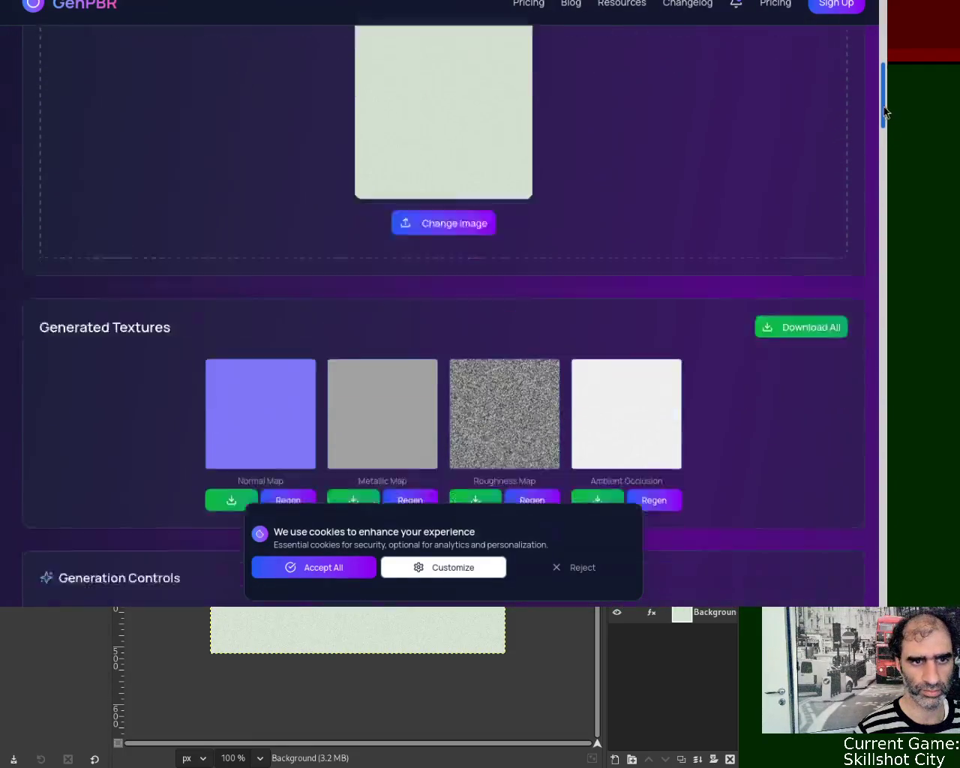
{"action": "scroll", "coordinate": [608, 277], "scroll_direction": "down", "scroll_amount": 2}
{"action": "scroll", "coordinate": [596, 232], "scroll_direction": "up", "scroll_amount": 2}
{"action": "scroll", "coordinate": [594, 207], "scroll_direction": "up", "scroll_amount": 2}
{"action": "scroll", "coordinate": [597, 194], "scroll_direction": "up", "scroll_amount": 3}
{"action": "scroll", "coordinate": [599, 187], "scroll_direction": "down", "scroll_amount": 3}
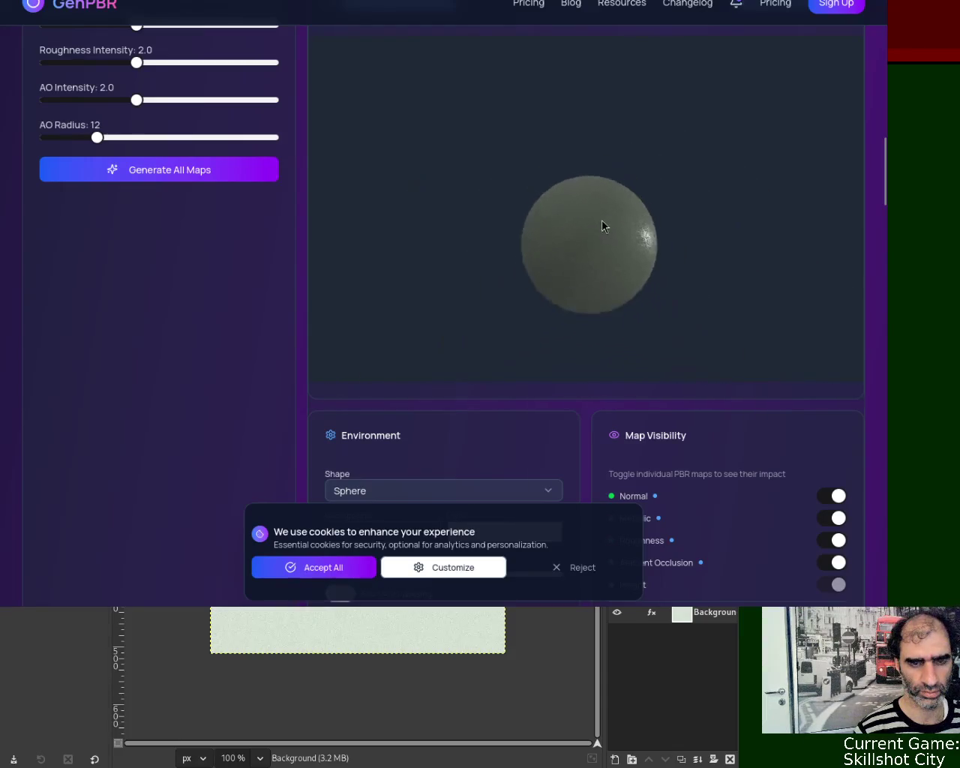
{"action": "left_click_drag", "start_coordinate": [889, 191], "coordinate": [889, 131]}
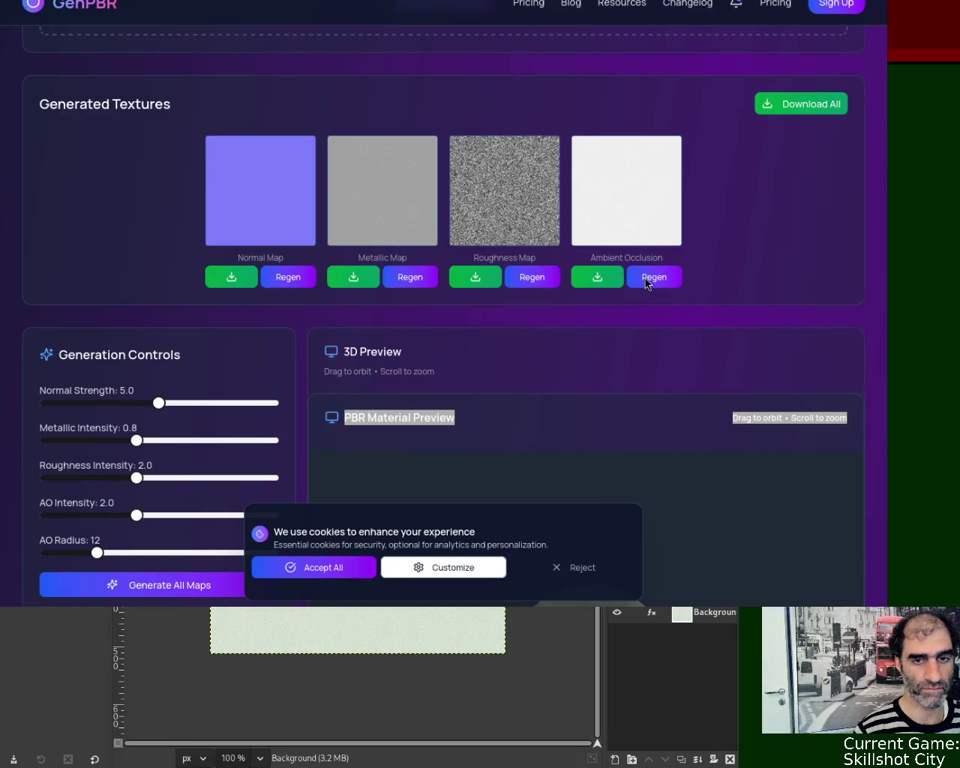
{"action": "left_click", "coordinate": [390, 15]}
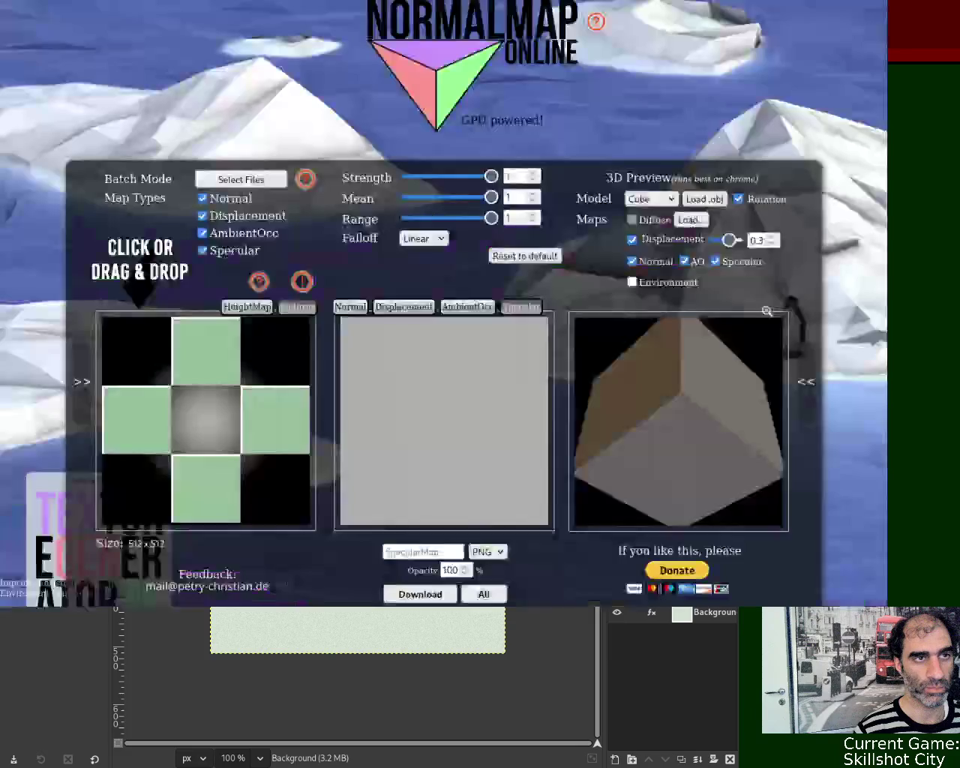
- Reload NormalMap Online, show the input pictures, and view the pale texture's specular map
{"action": "left_click", "coordinate": [390, 15]}
{"action": "key", "text": "Return"}
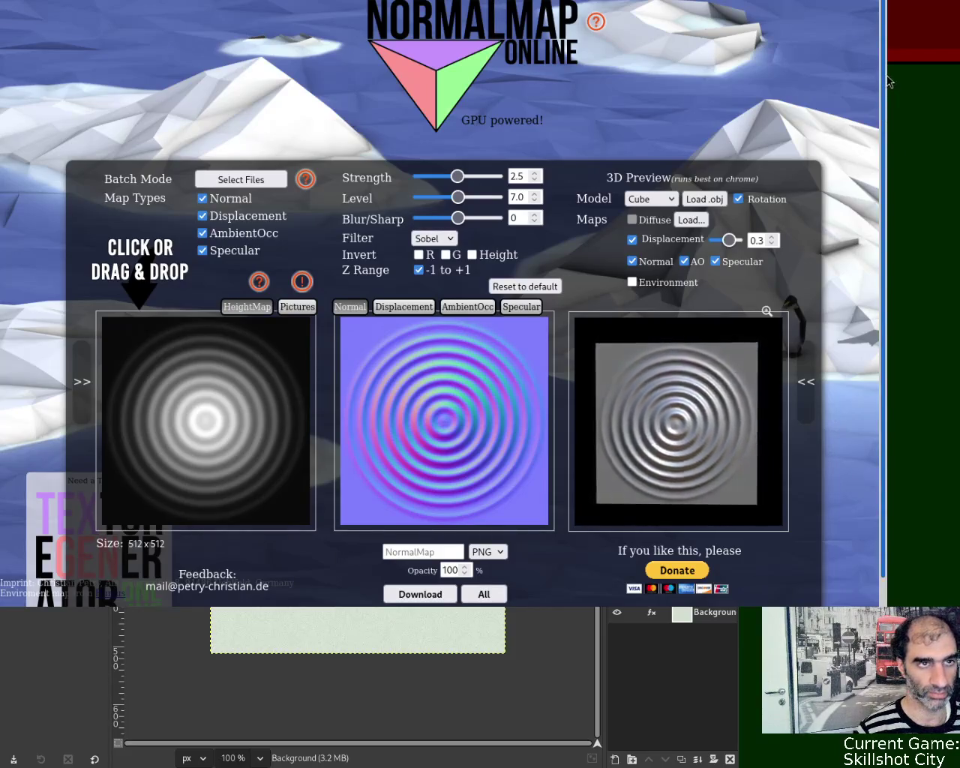
{"action": "left_click_drag", "start_coordinate": [887, 97], "coordinate": [888, 42]}
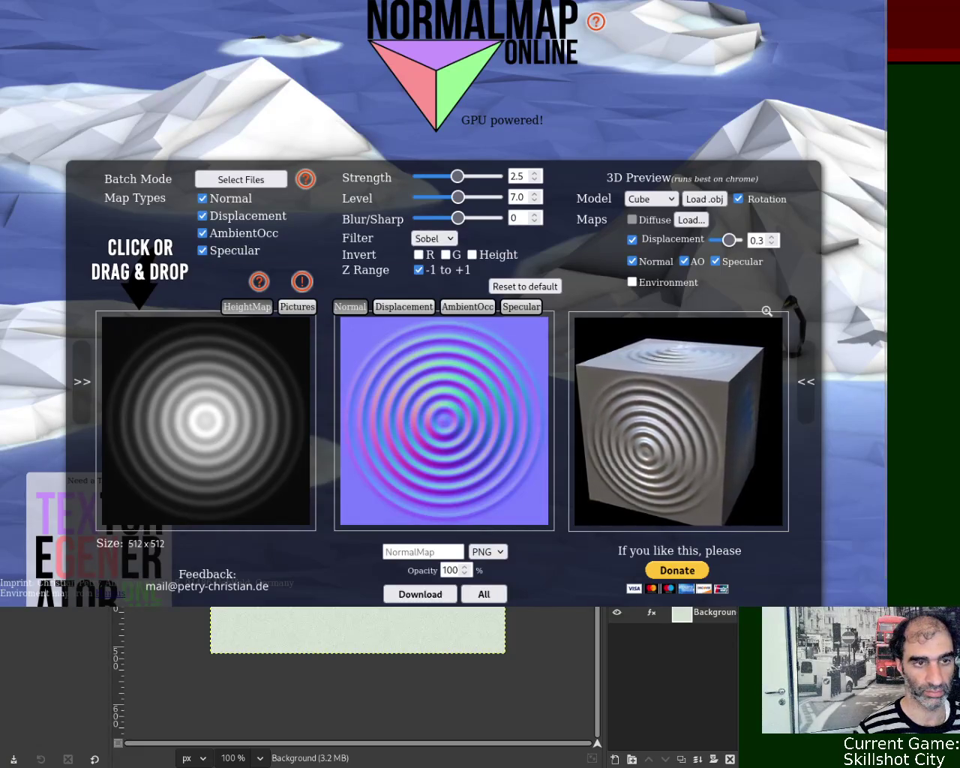
{"action": "key", "text": "ctrl+l"}
{"action": "key", "text": "Return"}
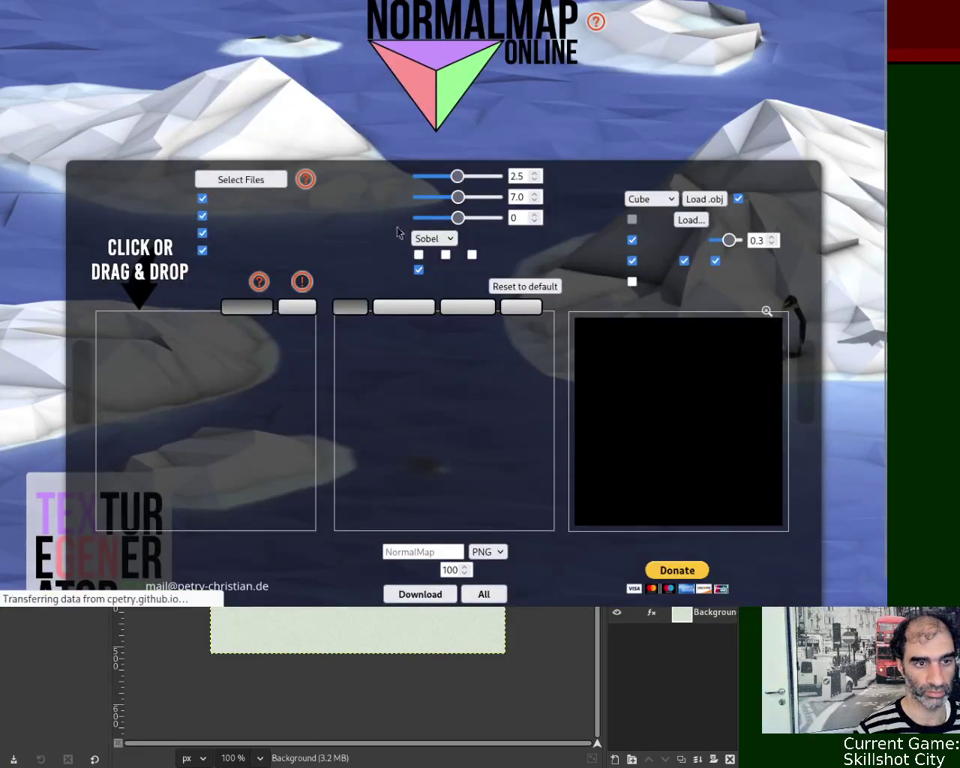
{"action": "left_click", "coordinate": [298, 307]}
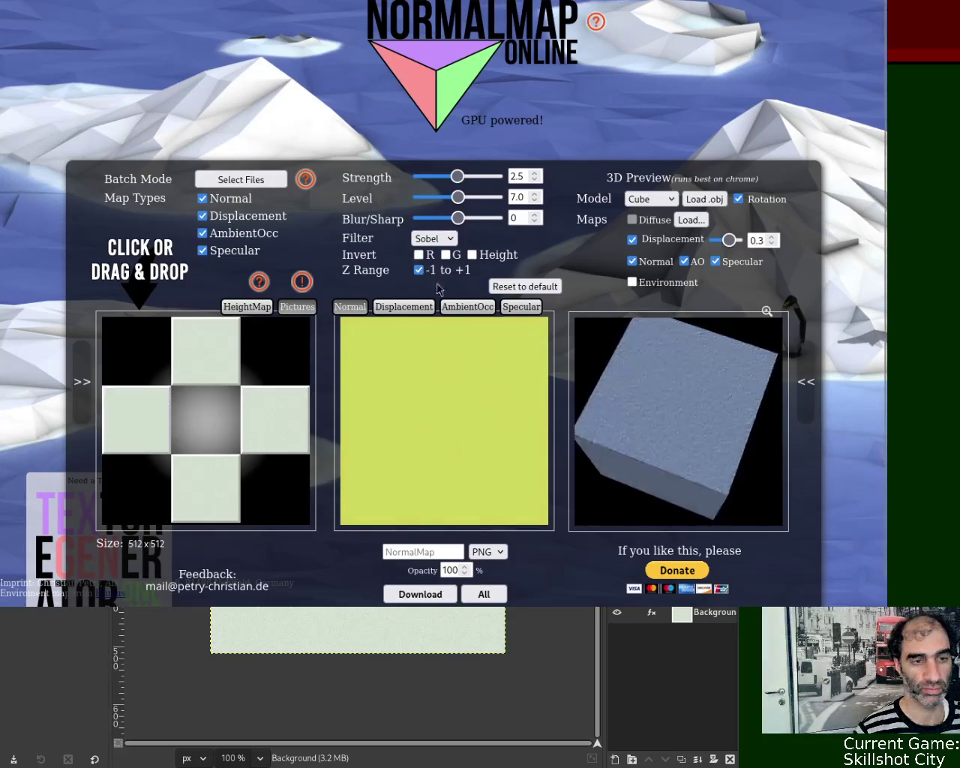
{"action": "left_click", "coordinate": [521, 306]}
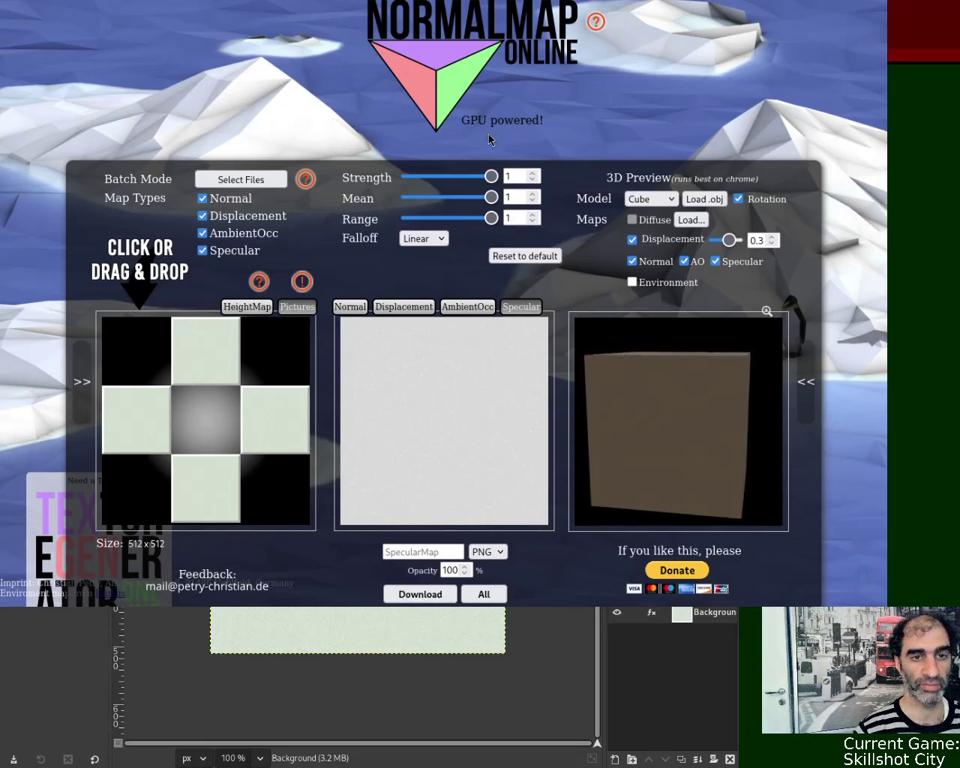
{"action": "key", "text": "alt+Tab"}
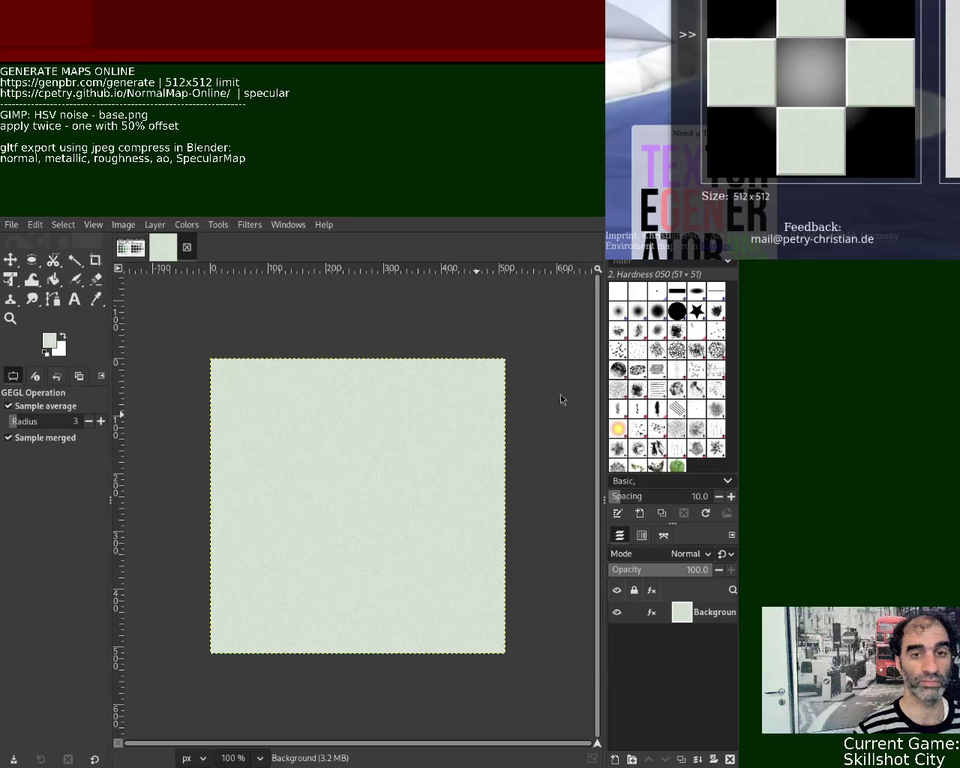
- Pick a near-black foreground colour from the SCI-FI Grunge palette image
{"action": "left_click", "coordinate": [130, 248]}
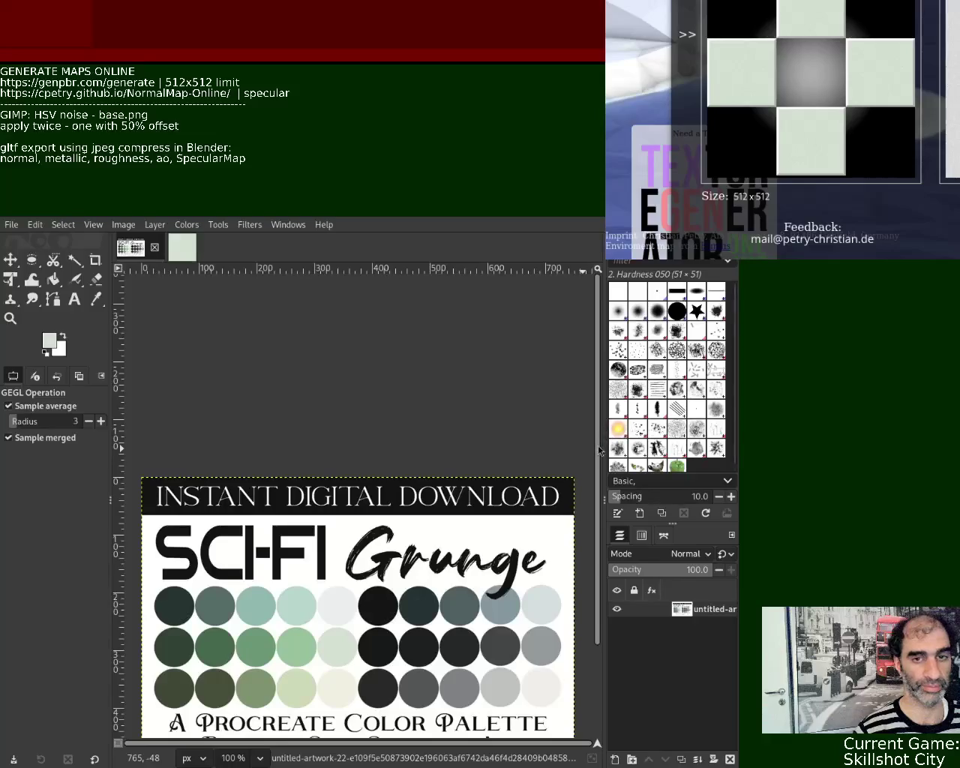
{"action": "scroll", "coordinate": [596, 487], "scroll_direction": "down", "scroll_amount": 3}
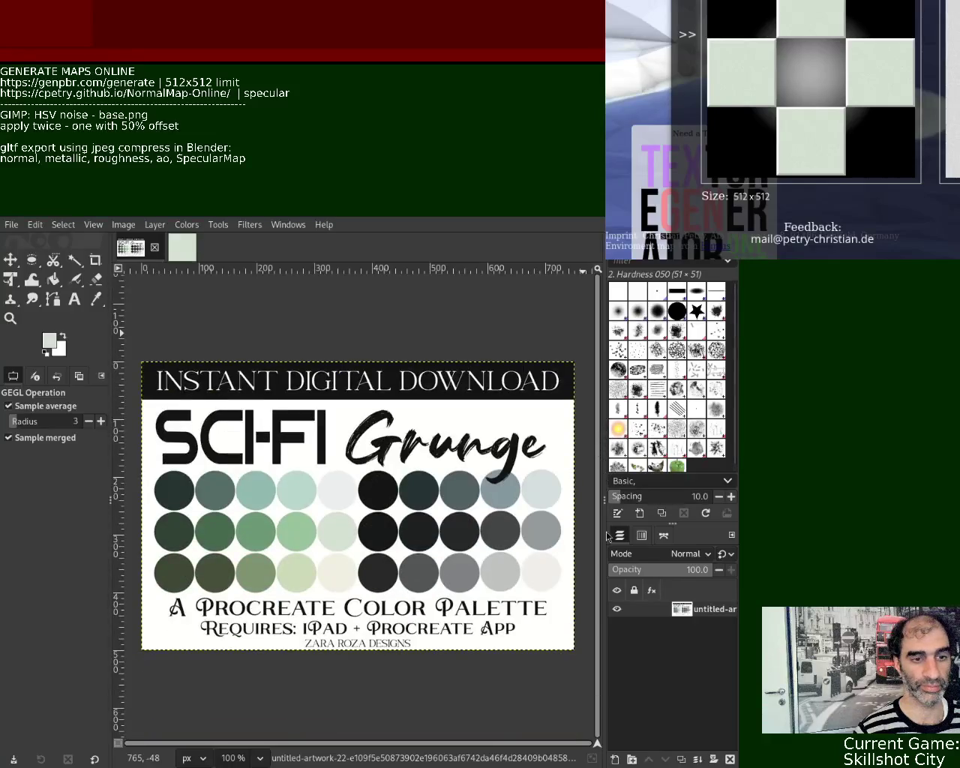
{"action": "left_click", "coordinate": [97, 301]}
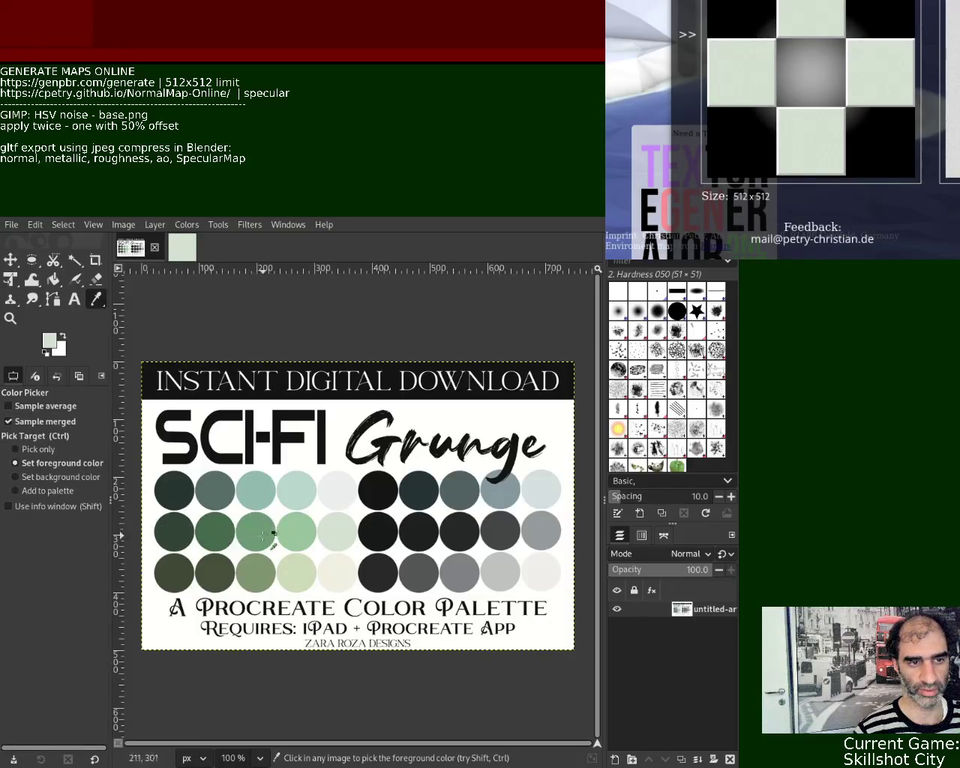
{"action": "left_click", "coordinate": [378, 530]}
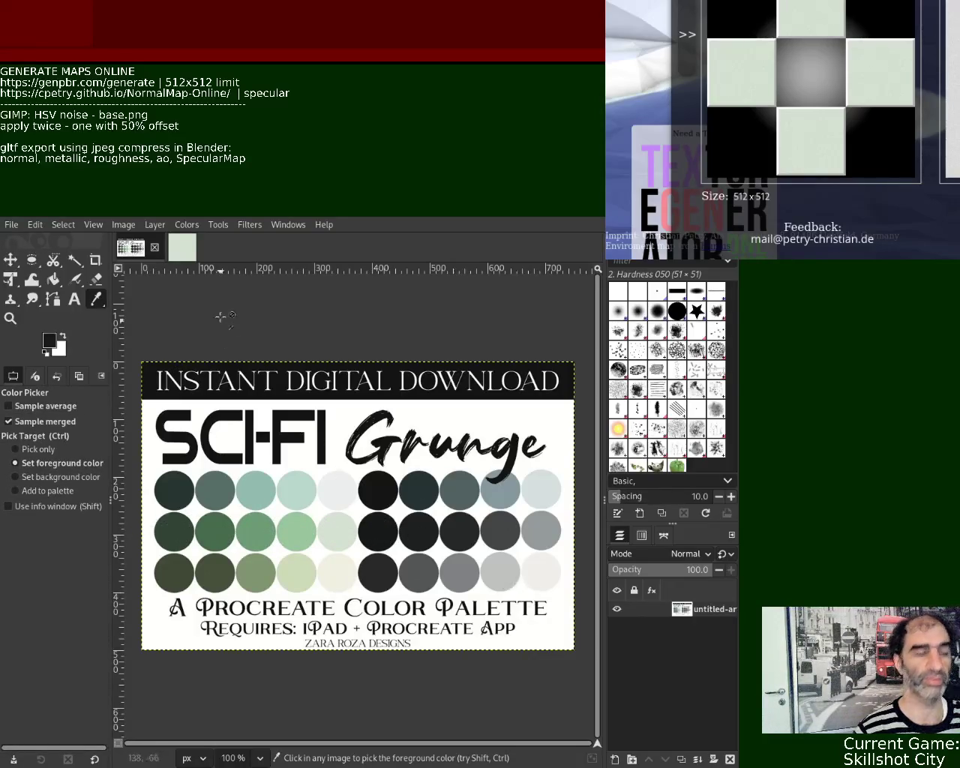
- Close the light green base image and create a new blank 512×512 image
{"action": "left_click", "coordinate": [182, 247]}
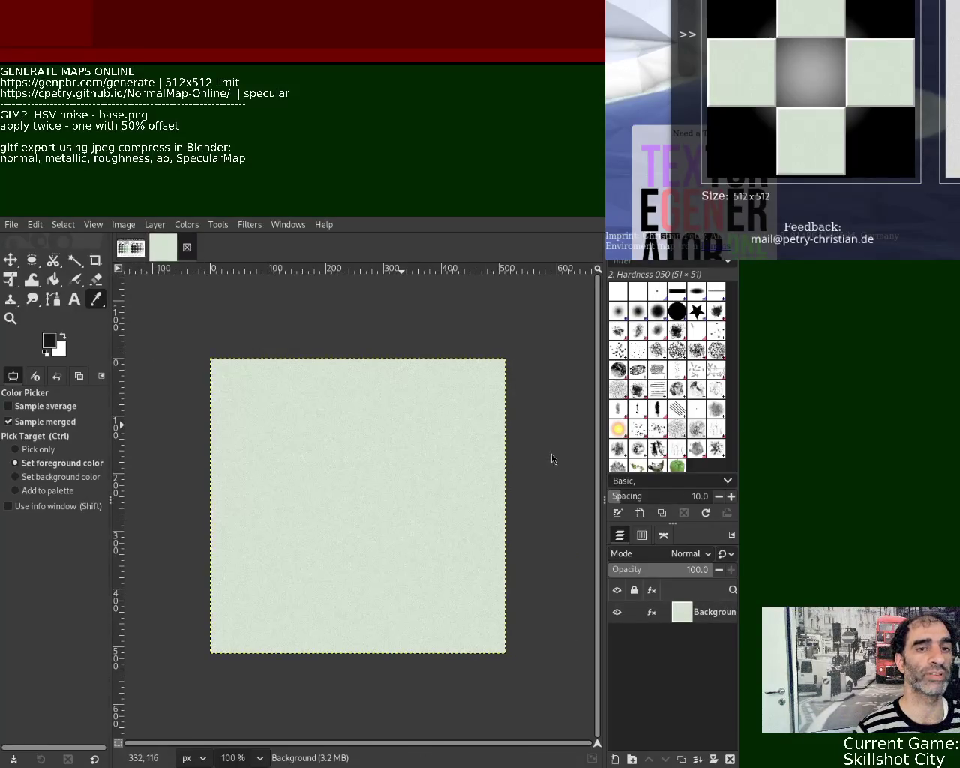
{"action": "key", "text": "ctrl+w"}
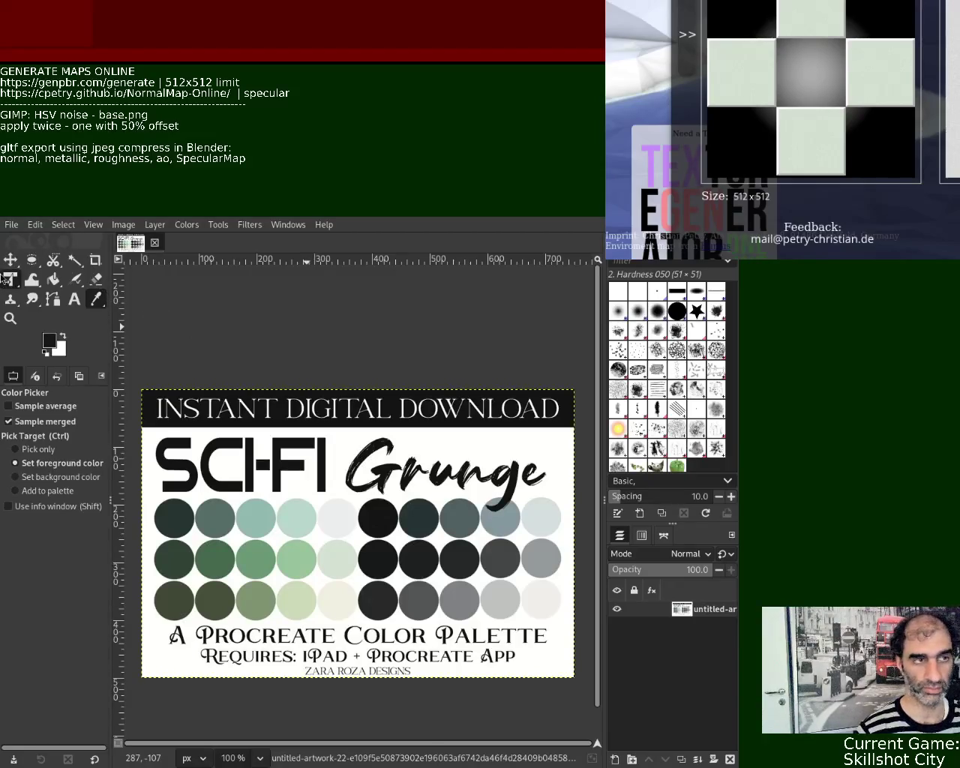
{"action": "key", "text": "Return"}
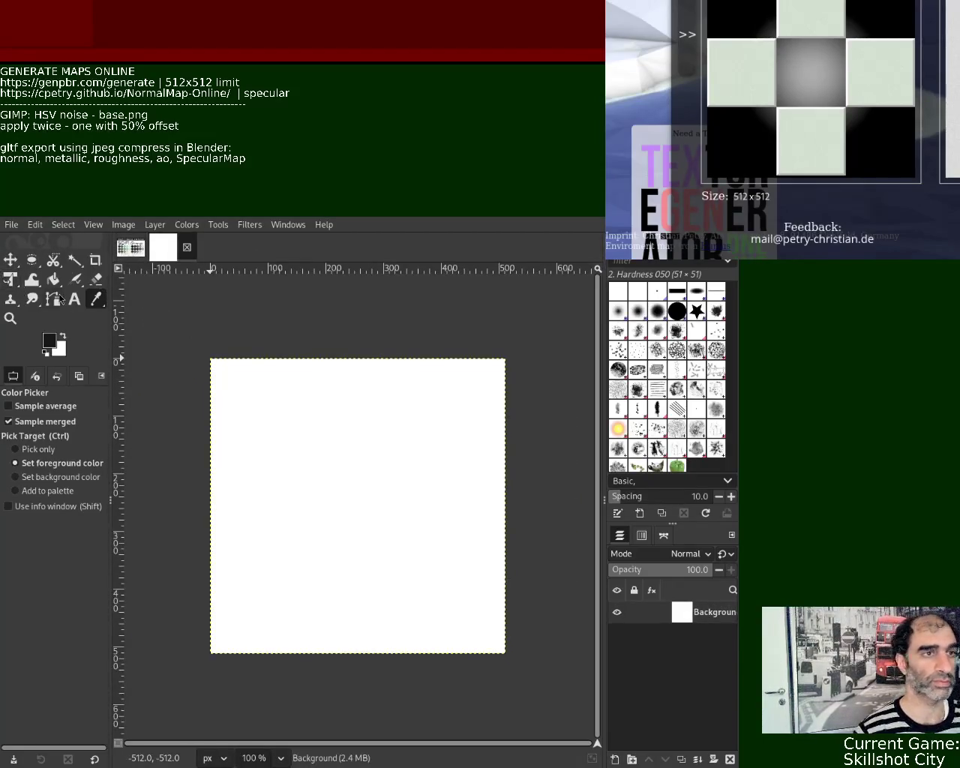
{"action": "left_click", "coordinate": [55, 281]}
- Bucket-fill the new canvas with the near-black colour and briefly check the layer offset
{"action": "left_click", "coordinate": [290, 432]}
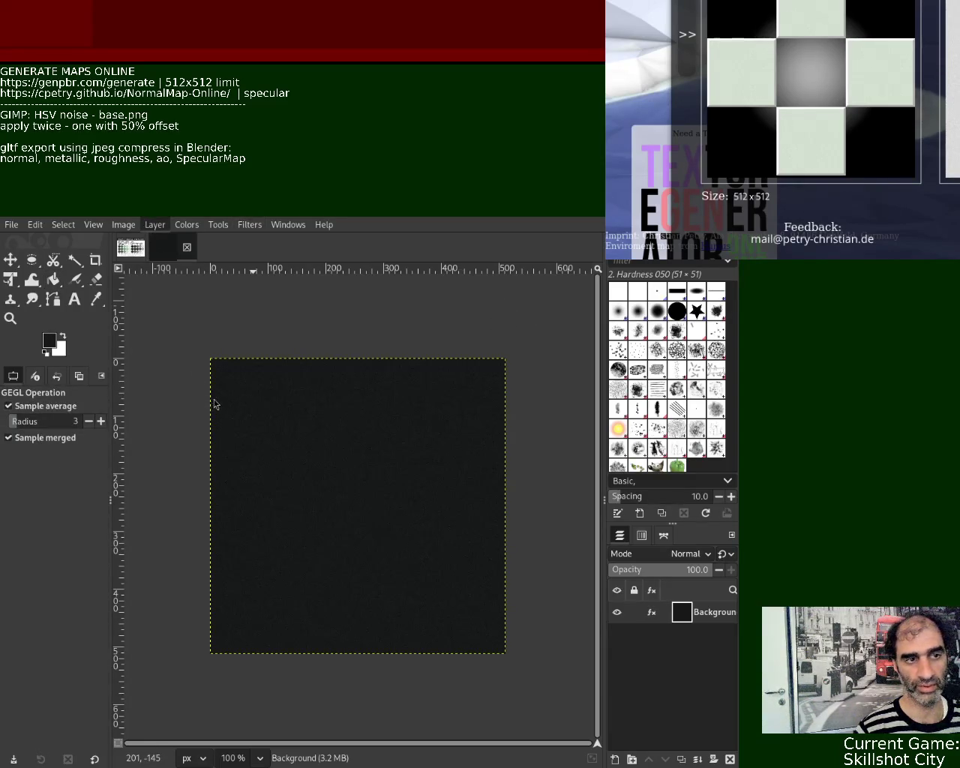
{"action": "key", "text": "ctrl+shift+o"}
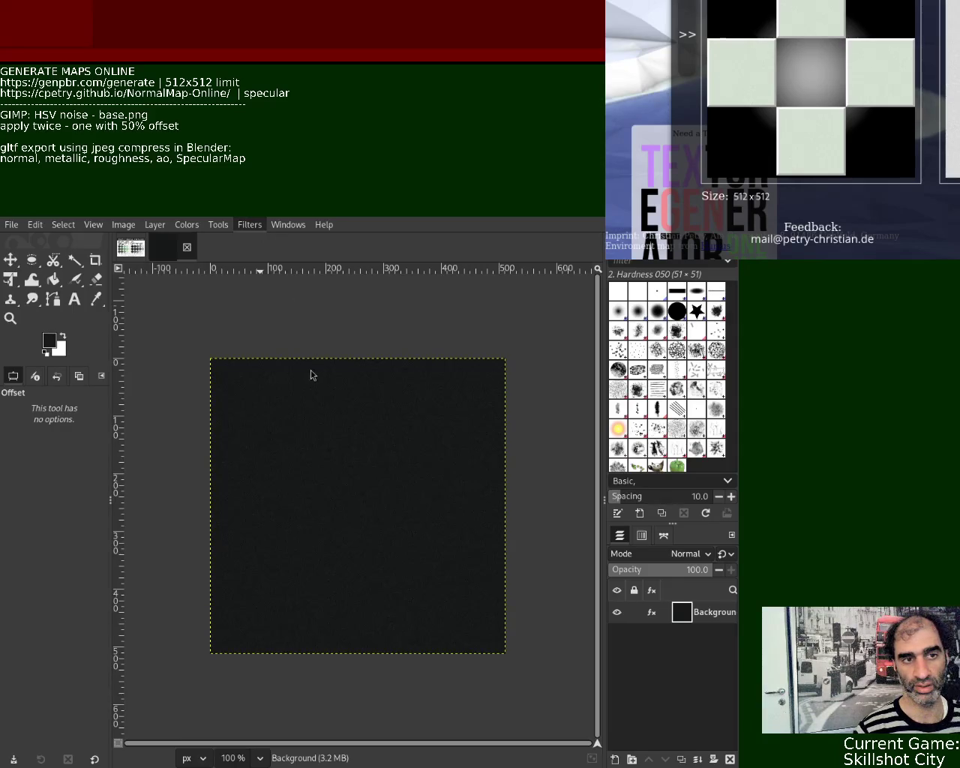
{"action": "key", "text": "Escape"}
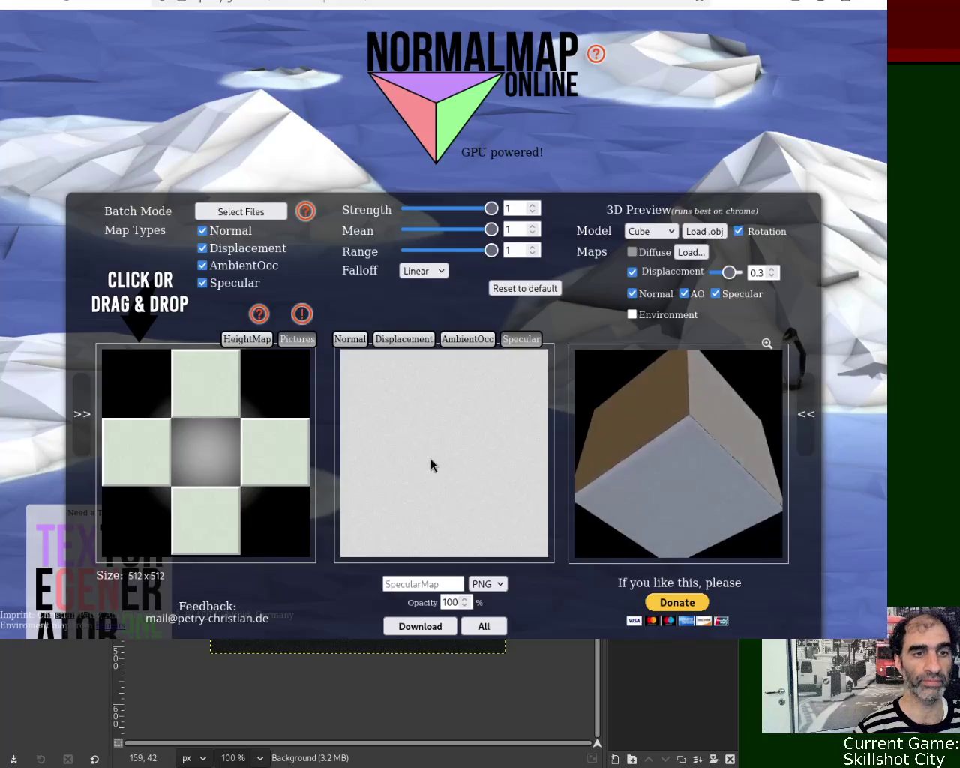
- Reload GenPBR and drop the dark texture into the upload area
{"action": "key", "text": "ctrl+Tab"}
{"action": "left_click", "coordinate": [332, 3]}
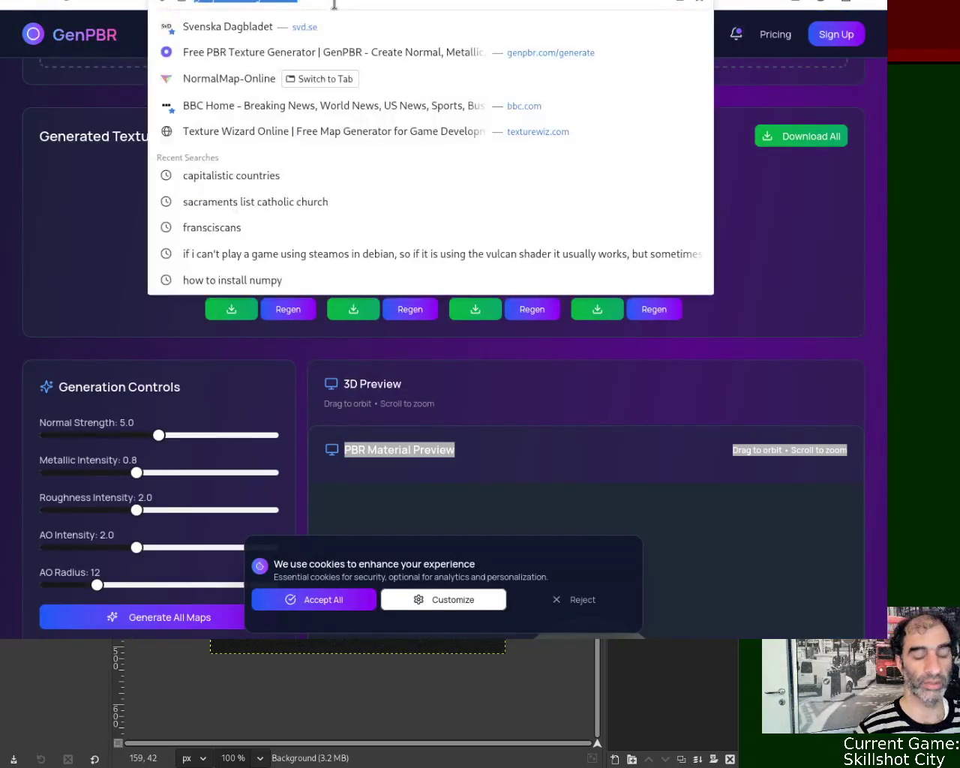
{"action": "key", "text": "Return"}
{"action": "scroll", "coordinate": [656, 170], "scroll_direction": "down", "scroll_amount": 6}
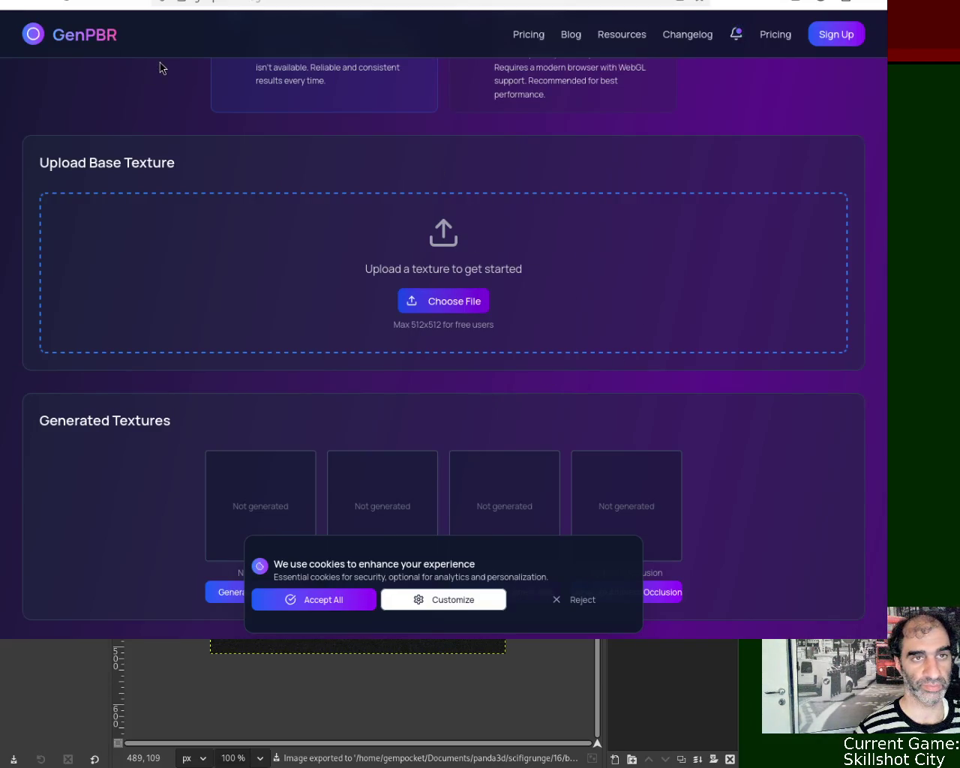
{"action": "left_click_drag", "start_coordinate": [885, 108], "coordinate": [887, 157]}
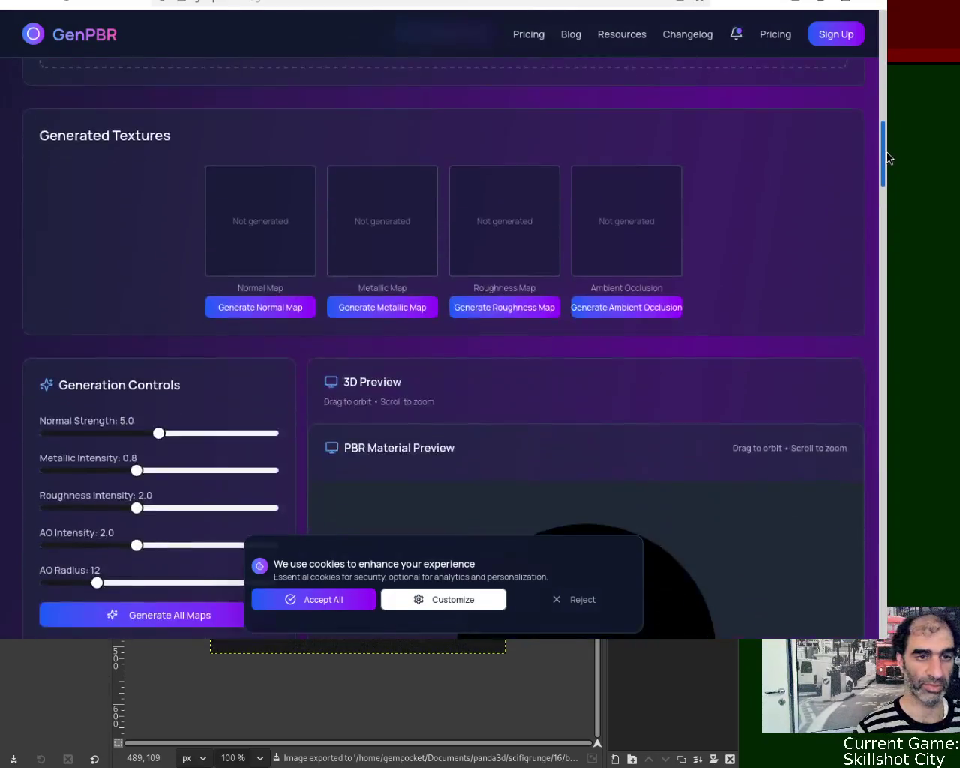
- Generate the normal, metallic, roughness and ambient occlusion maps
{"action": "left_click", "coordinate": [284, 306]}
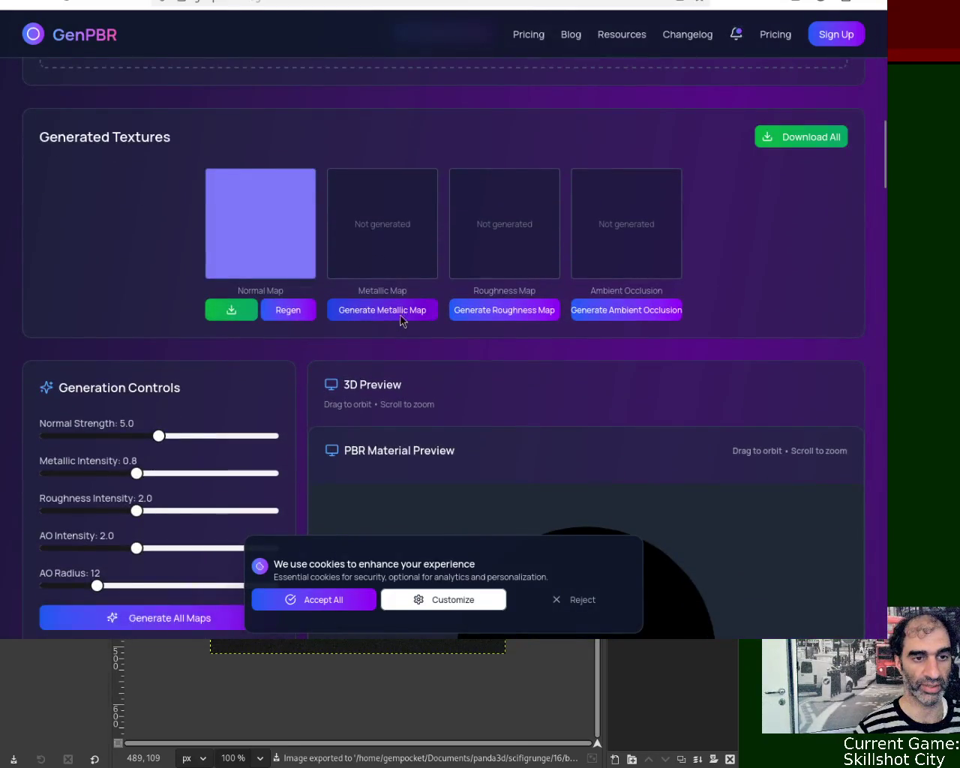
{"action": "left_click", "coordinate": [392, 311]}
{"action": "left_click", "coordinate": [482, 310]}
{"action": "left_click", "coordinate": [630, 310]}
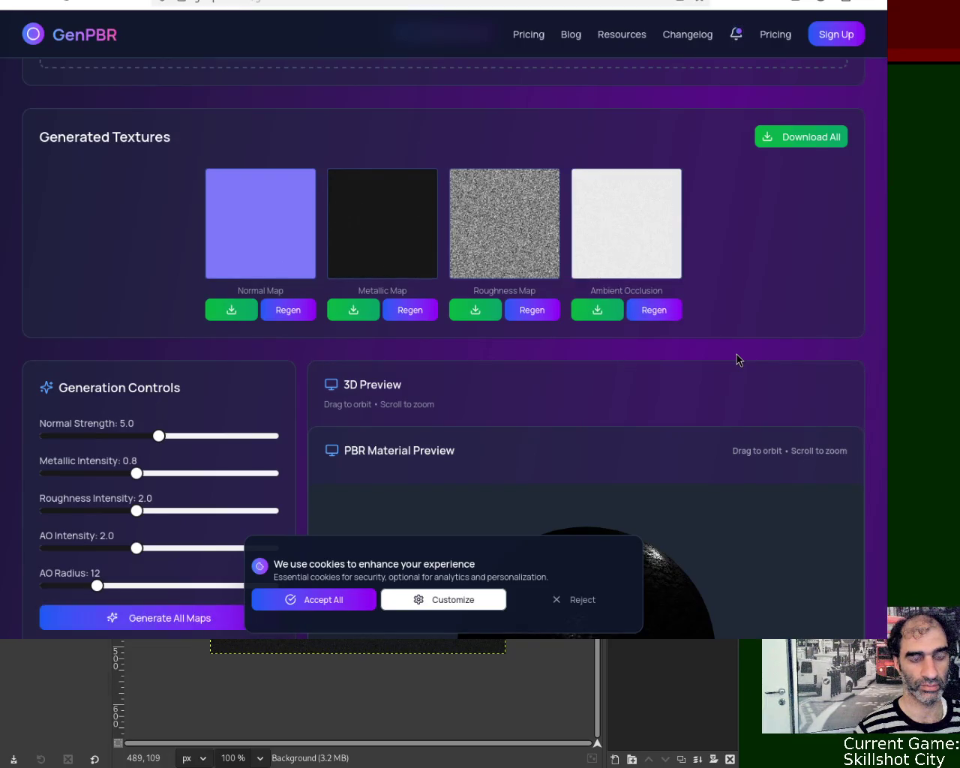
- Orbit the preview sphere to inspect the material and download all four maps
{"action": "left_click_drag", "start_coordinate": [887, 150], "coordinate": [889, 187]}
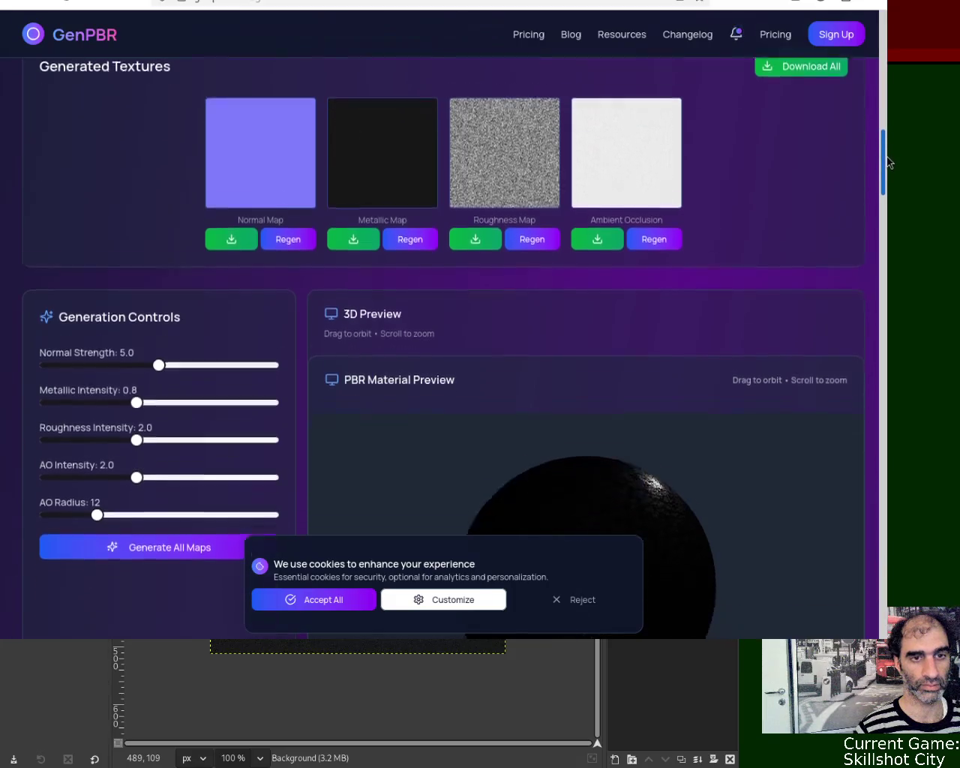
{"action": "scroll", "coordinate": [610, 338], "scroll_direction": "up", "scroll_amount": 3}
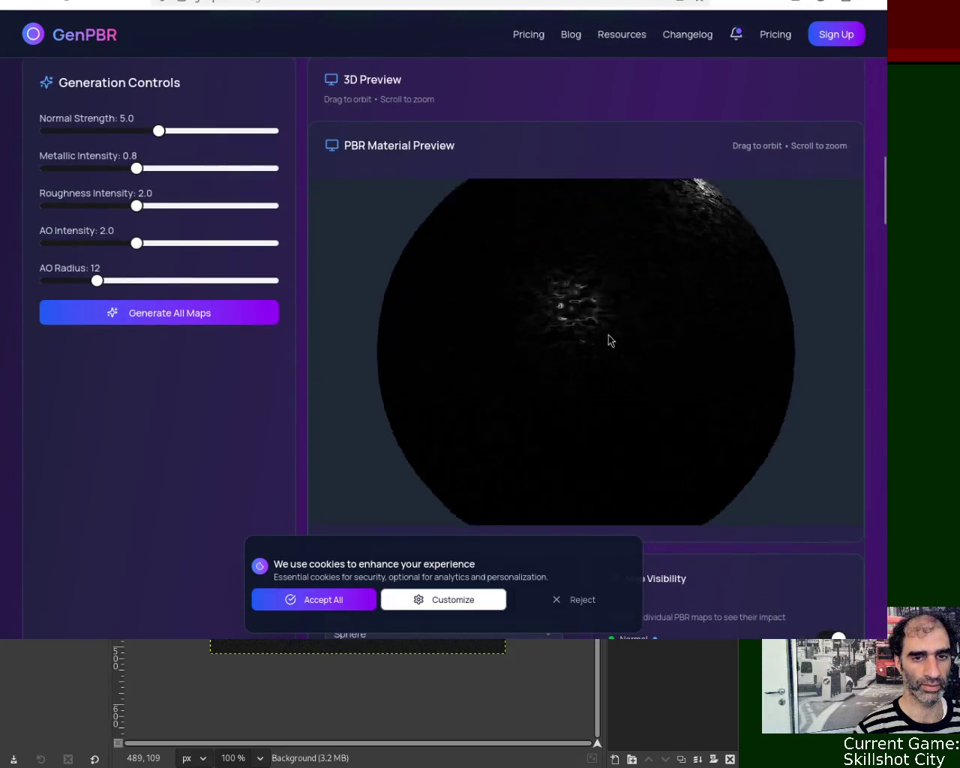
{"action": "scroll", "coordinate": [619, 338], "scroll_direction": "up", "scroll_amount": 3}
{"action": "scroll", "coordinate": [622, 403], "scroll_direction": "down", "scroll_amount": 10}
{"action": "scroll", "coordinate": [611, 384], "scroll_direction": "down", "scroll_amount": 3}
{"action": "mouse_move", "coordinate": [611, 384]}
{"action": "left_mouse_down"}
{"action": "mouse_move", "coordinate": [563, 322]}
{"action": "mouse_move", "coordinate": [672, 332]}
{"action": "mouse_move", "coordinate": [657, 383]}
{"action": "mouse_move", "coordinate": [582, 364]}
{"action": "mouse_move", "coordinate": [565, 263]}
{"action": "mouse_move", "coordinate": [607, 317]}
{"action": "mouse_move", "coordinate": [627, 375]}
{"action": "mouse_move", "coordinate": [604, 328]}
{"action": "mouse_move", "coordinate": [592, 342]}
{"action": "mouse_move", "coordinate": [593, 365]}
{"action": "mouse_move", "coordinate": [585, 349]}
{"action": "mouse_move", "coordinate": [574, 358]}
{"action": "mouse_move", "coordinate": [583, 274]}
{"action": "left_mouse_up"}
{"action": "scroll", "coordinate": [583, 274], "scroll_direction": "up", "scroll_amount": 5}
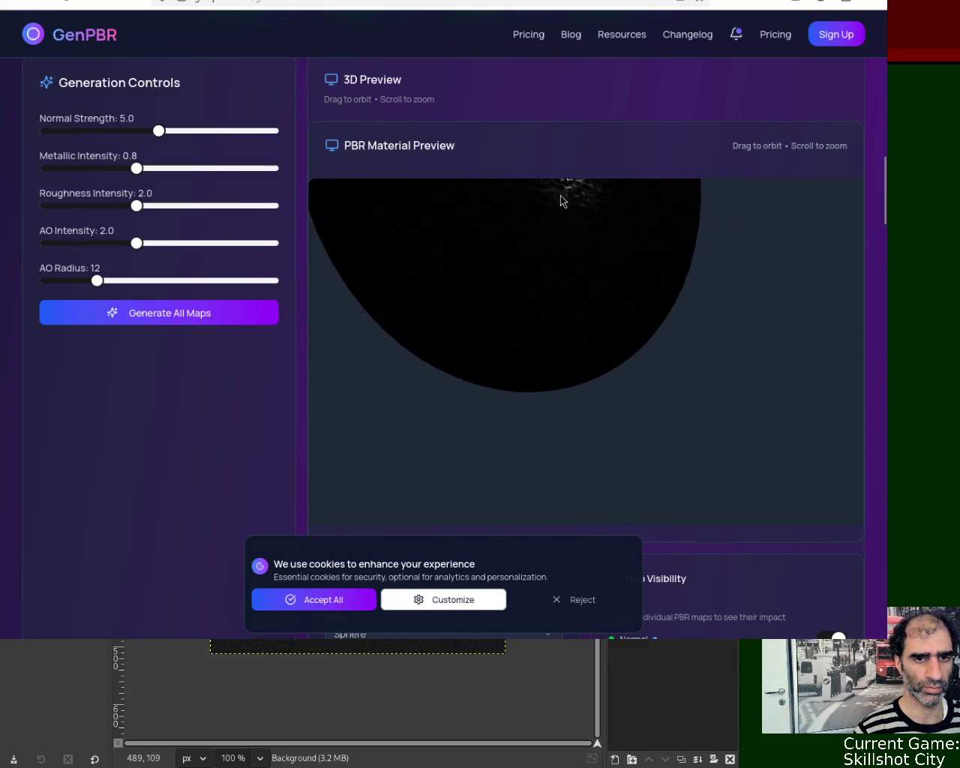
{"action": "scroll", "coordinate": [559, 251], "scroll_direction": "down", "scroll_amount": 3}
{"action": "scroll", "coordinate": [807, 225], "scroll_direction": "up", "scroll_amount": 1}
{"action": "scroll", "coordinate": [807, 175], "scroll_direction": "up", "scroll_amount": 3}
{"action": "left_click", "coordinate": [804, 169]}
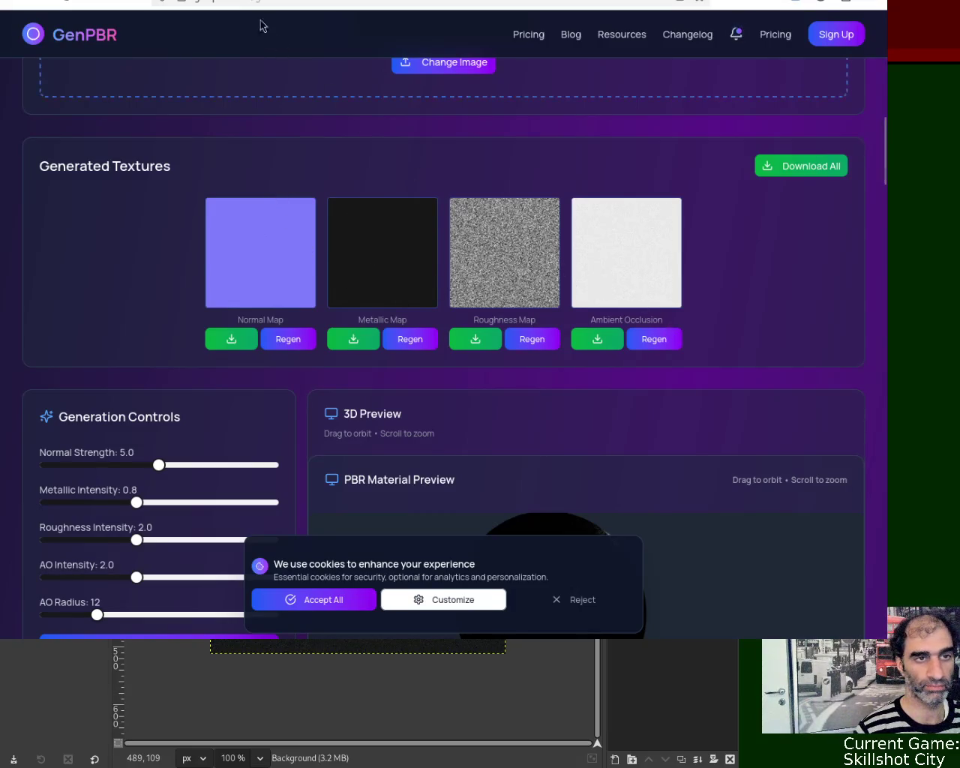
{"action": "key", "text": "ctrl+Tab"}
- Preview the dark texture's specular map in NormalMap-Online, then close that image in GIMP
{"action": "key", "text": "ctrl+l"}
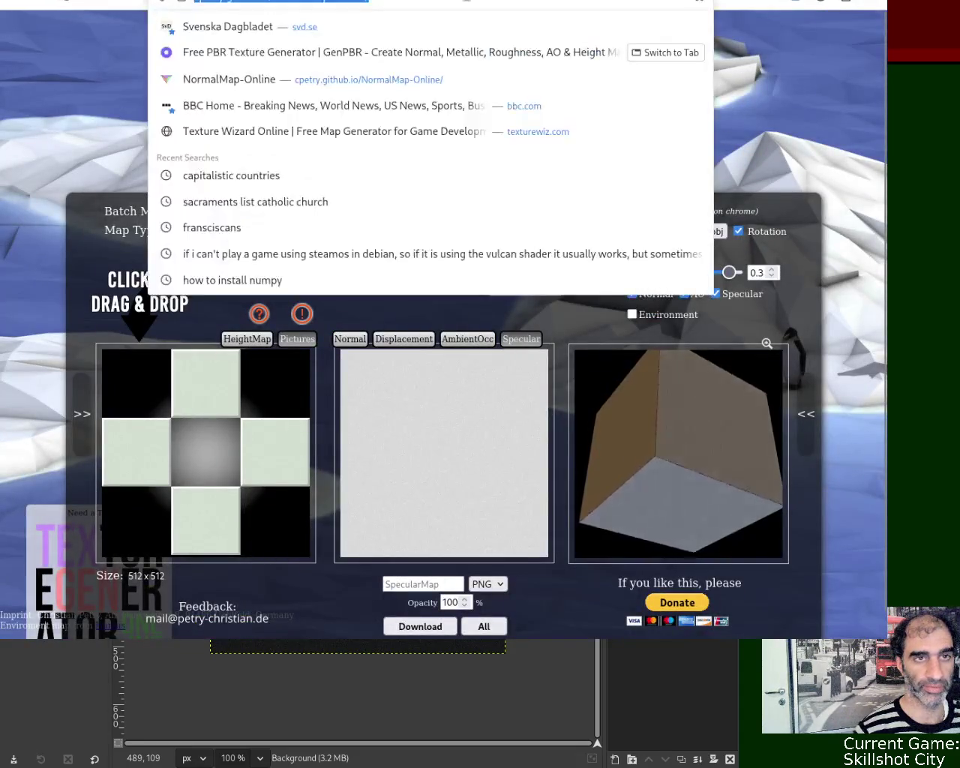
{"action": "key", "text": "Return"}
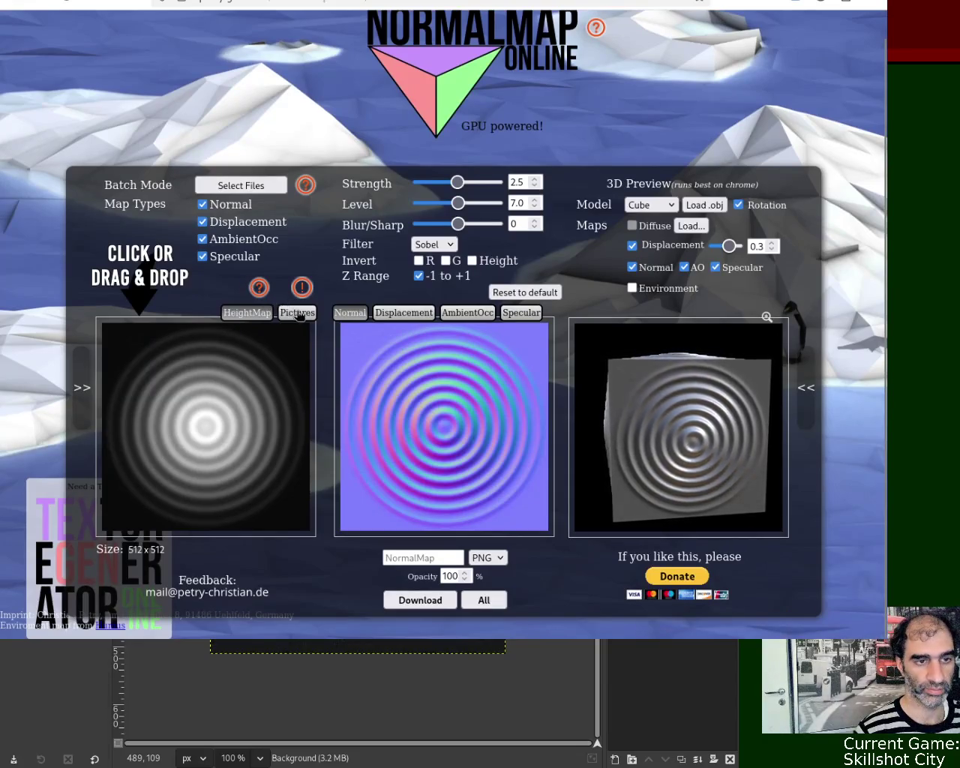
{"action": "left_click", "coordinate": [297, 312]}
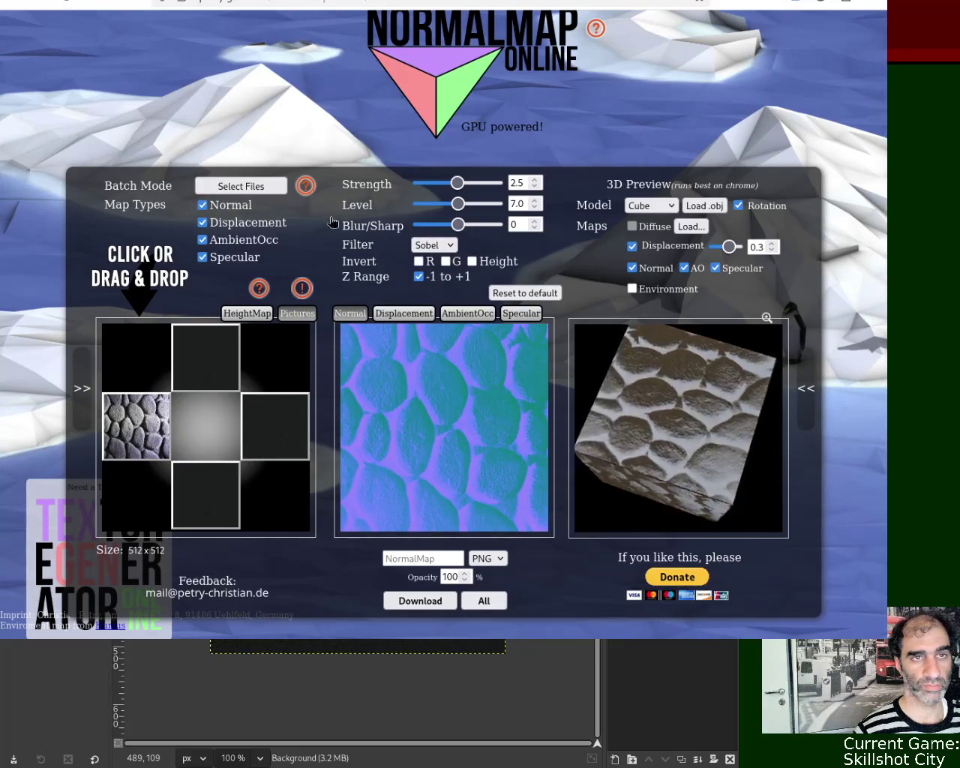
{"action": "left_click", "coordinate": [515, 315]}
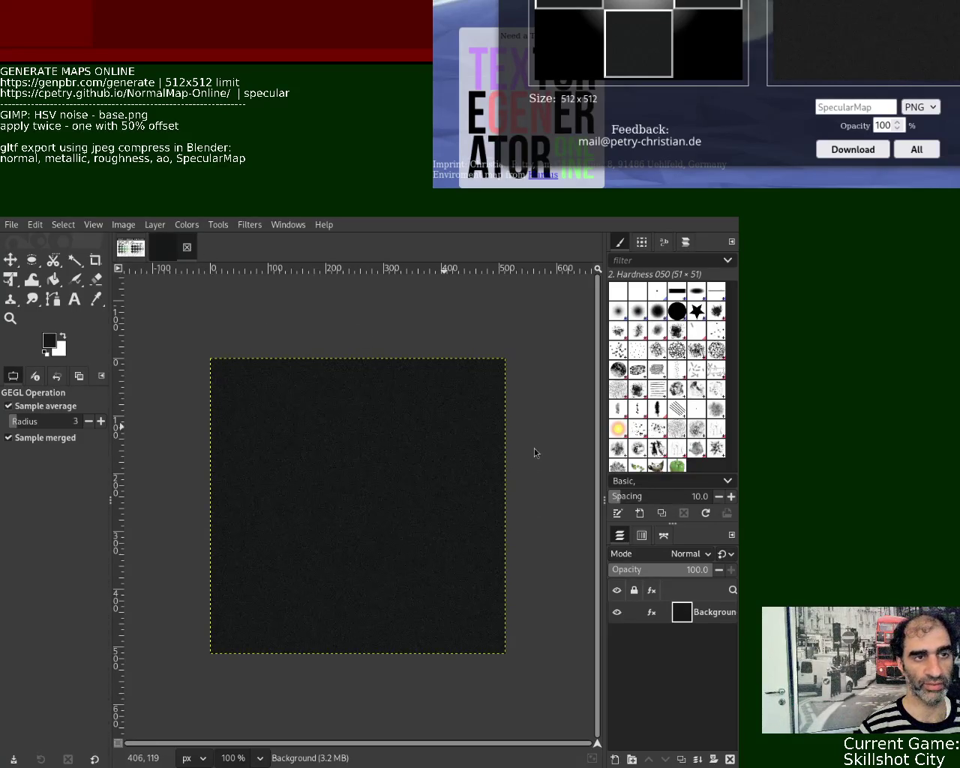
{"action": "key", "text": "ctrl+w"}
- Create a new 512×512 image bucket-filled with a dark palette colour
{"action": "left_click", "coordinate": [96, 300]}
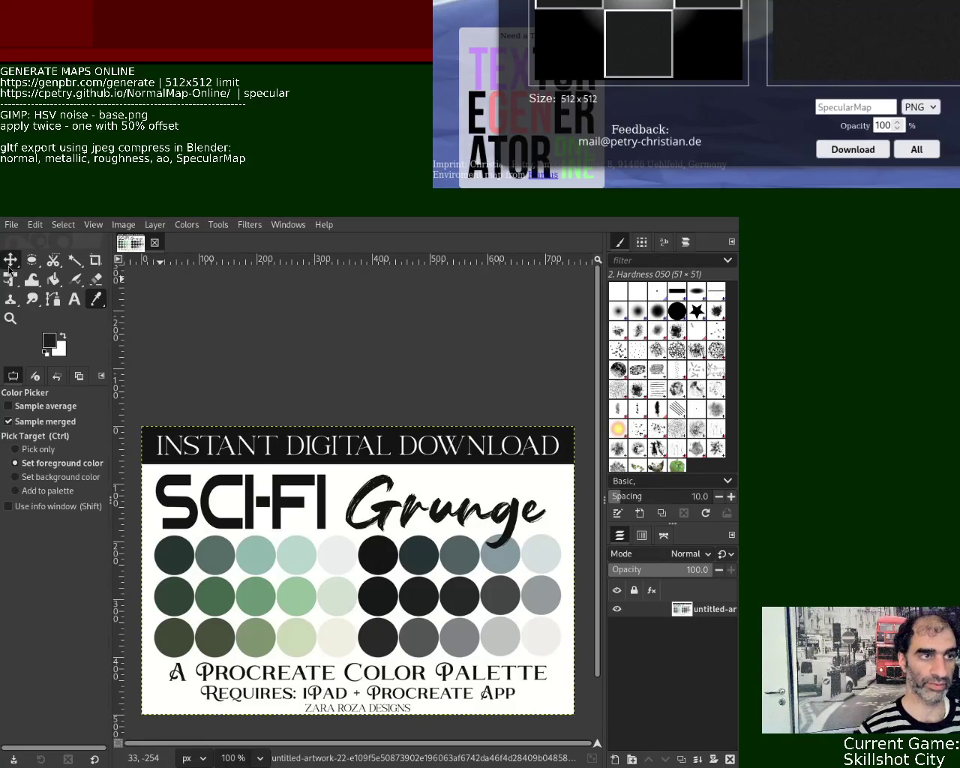
{"action": "key", "text": "ctrl+n"}
{"action": "key", "text": "Return"}
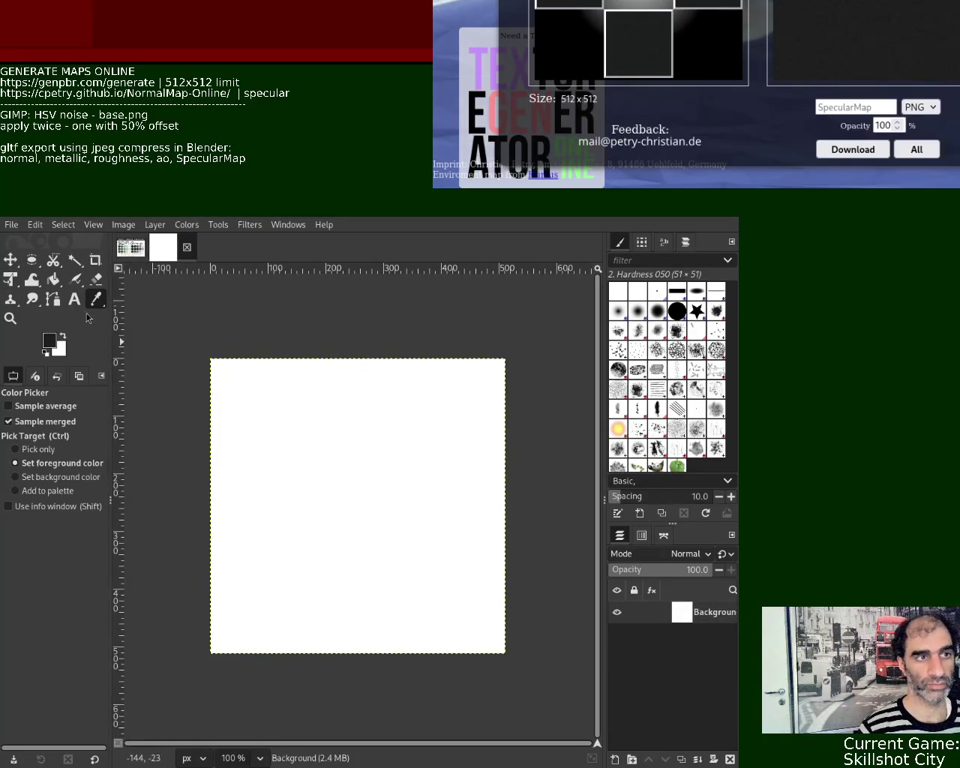
{"action": "left_click", "coordinate": [53, 279]}
{"action": "left_click", "coordinate": [337, 428]}
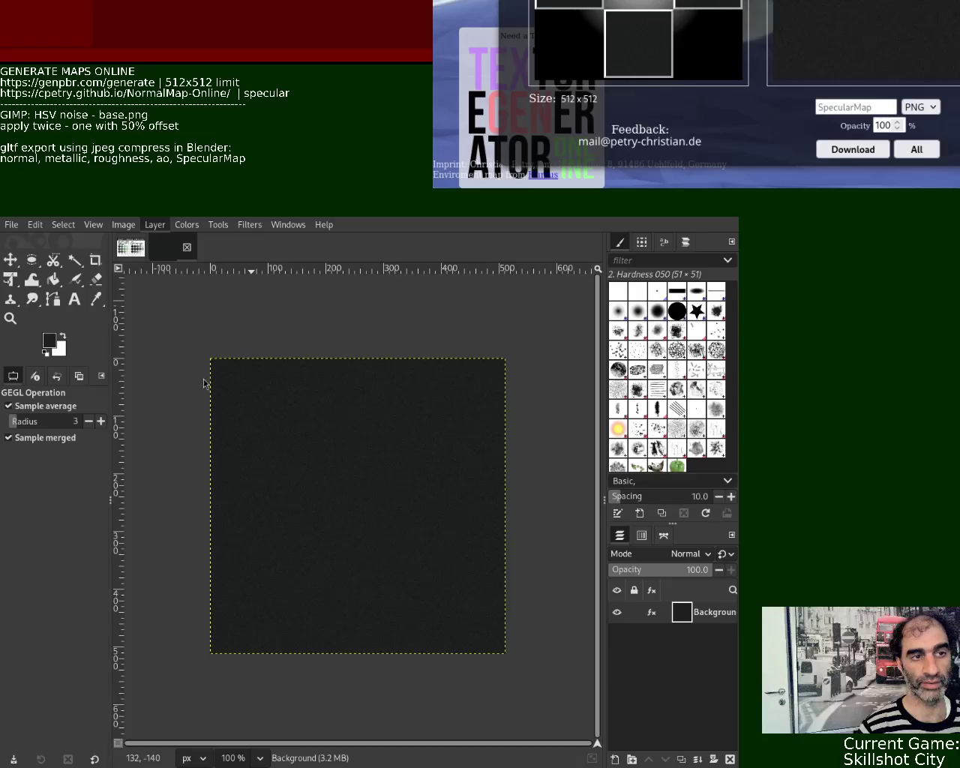
- Offset the texture so it tiles seamlessly and export it as base.png
{"action": "key", "text": "shift+ctrl+o"}
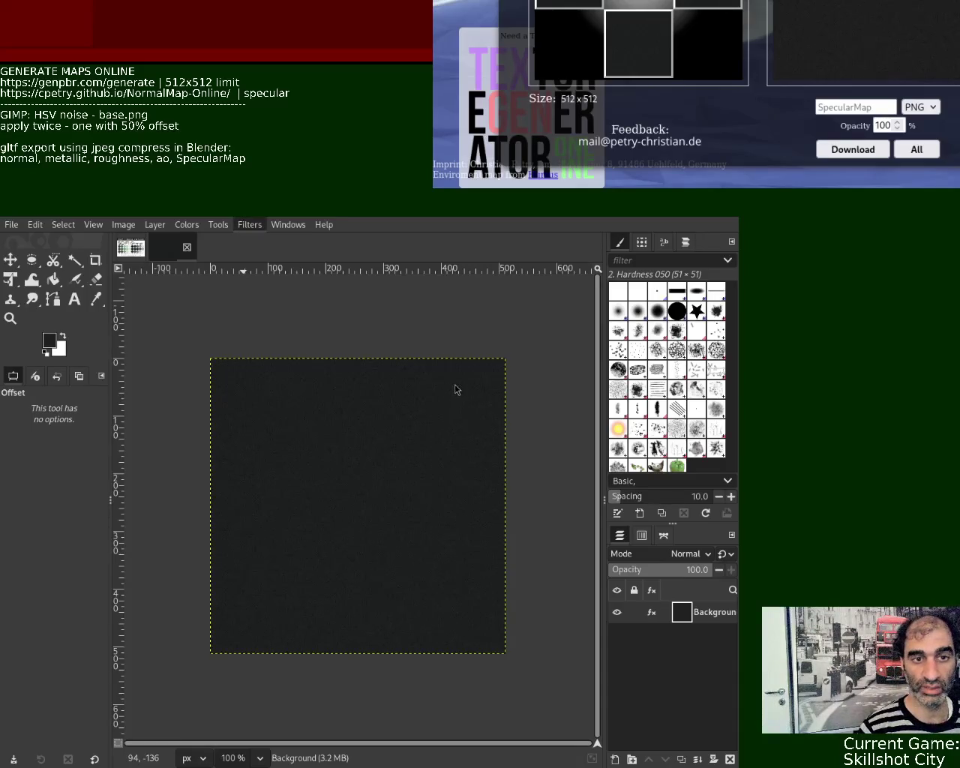
{"action": "key", "text": "Return"}
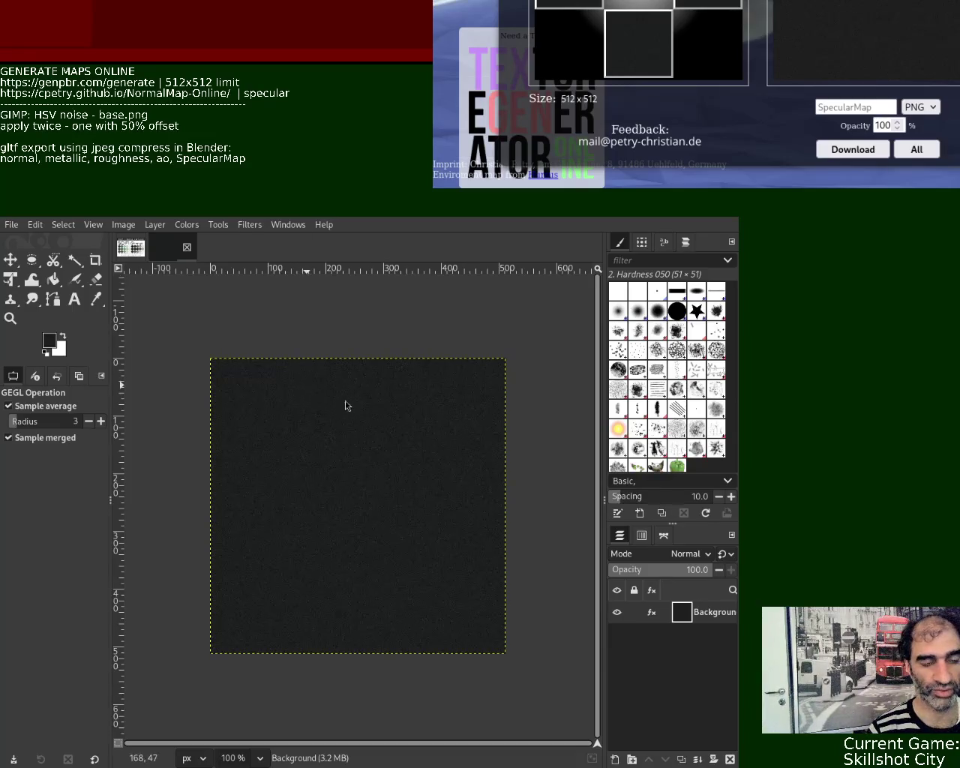
{"action": "key", "text": "ctrl+e"}
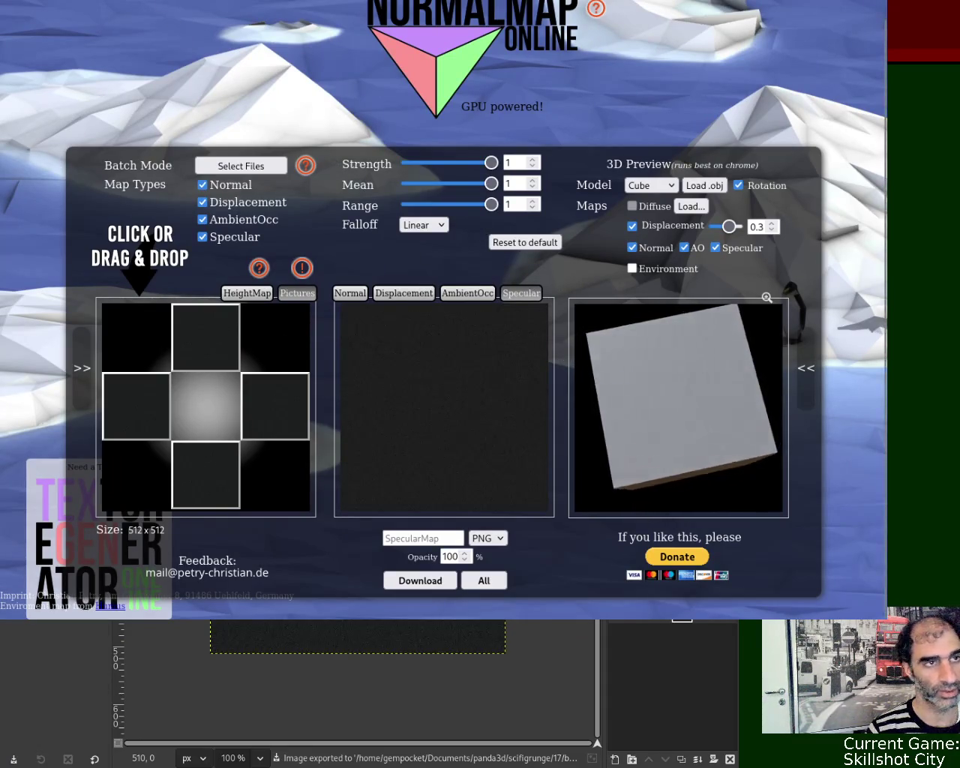
- Reload the GenPBR page and load the new dark texture
{"action": "key", "text": "ctrl+l"}
{"action": "key", "text": "Return"}
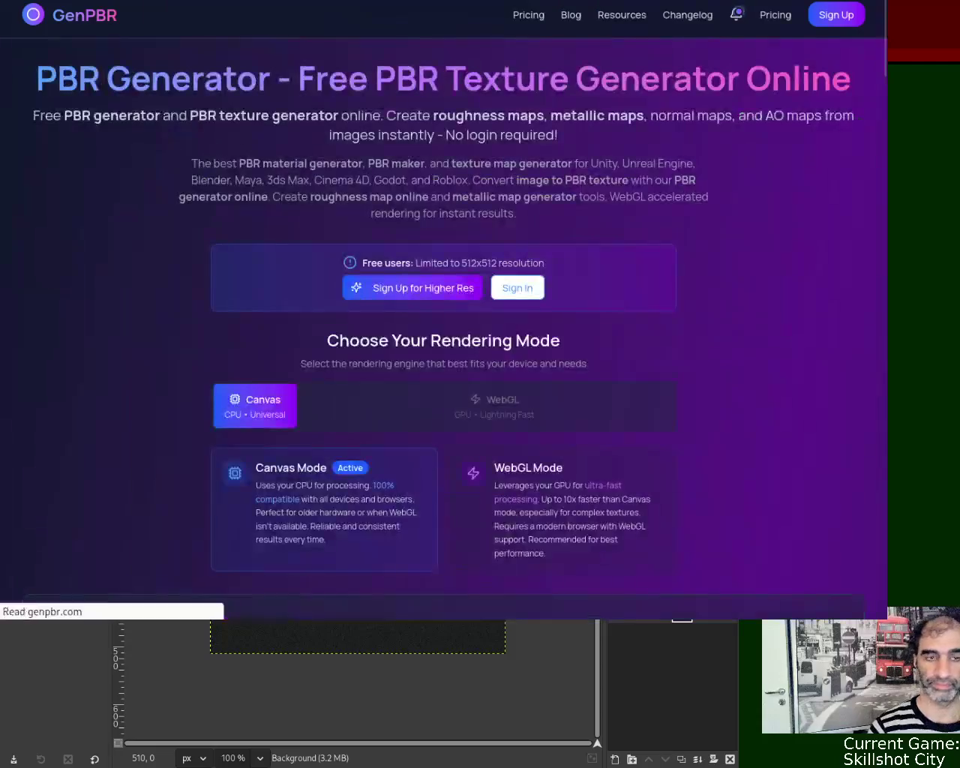
{"action": "scroll", "coordinate": [428, 214], "scroll_direction": "down", "scroll_amount": 5}
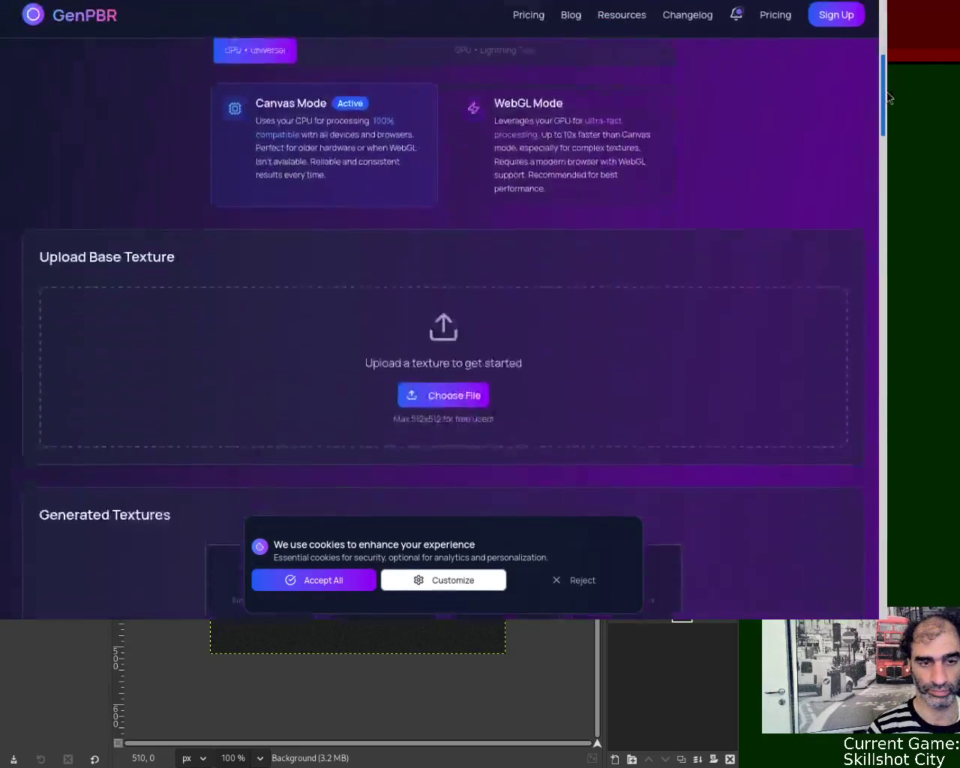
{"action": "scroll", "coordinate": [428, 214], "scroll_direction": "down", "scroll_amount": 3}
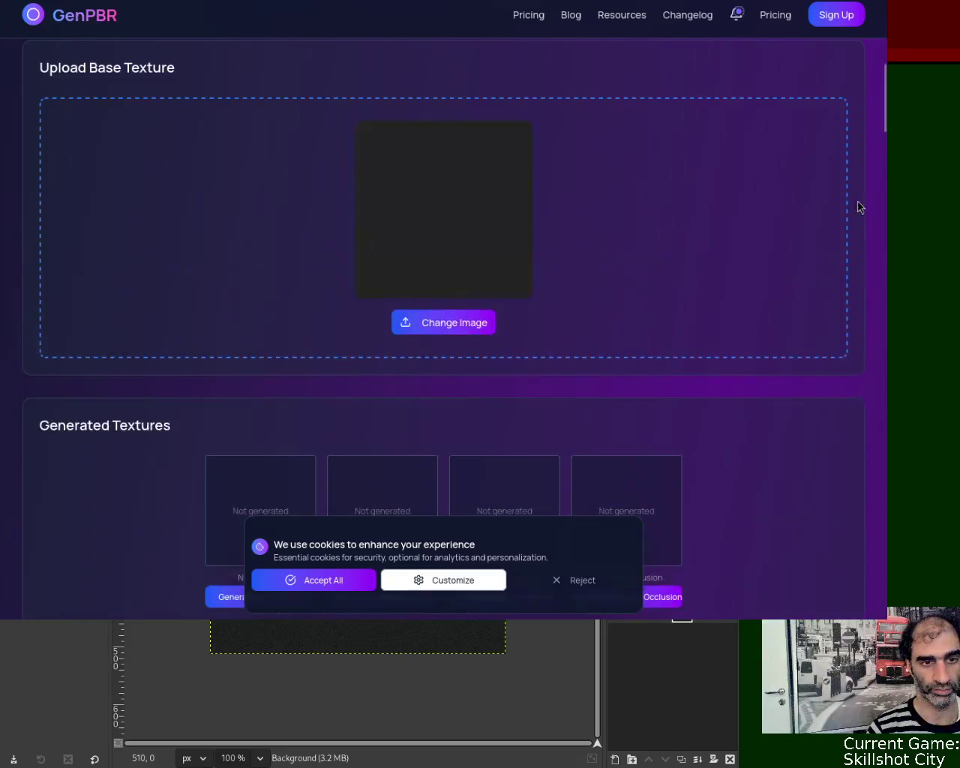
{"action": "scroll", "coordinate": [486, 268], "scroll_direction": "down", "scroll_amount": 3}
- Generate normal, metallic, roughness and ambient occlusion maps from the new dark texture
{"action": "left_click", "coordinate": [267, 265]}
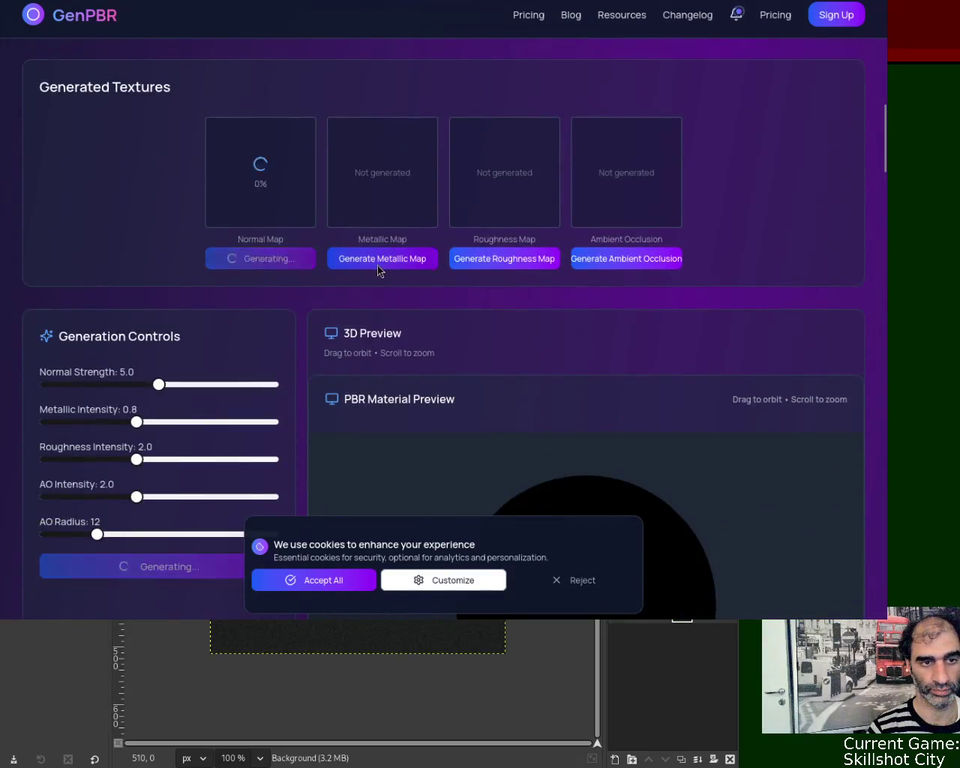
{"action": "left_click", "coordinate": [380, 263]}
{"action": "left_click", "coordinate": [473, 264]}
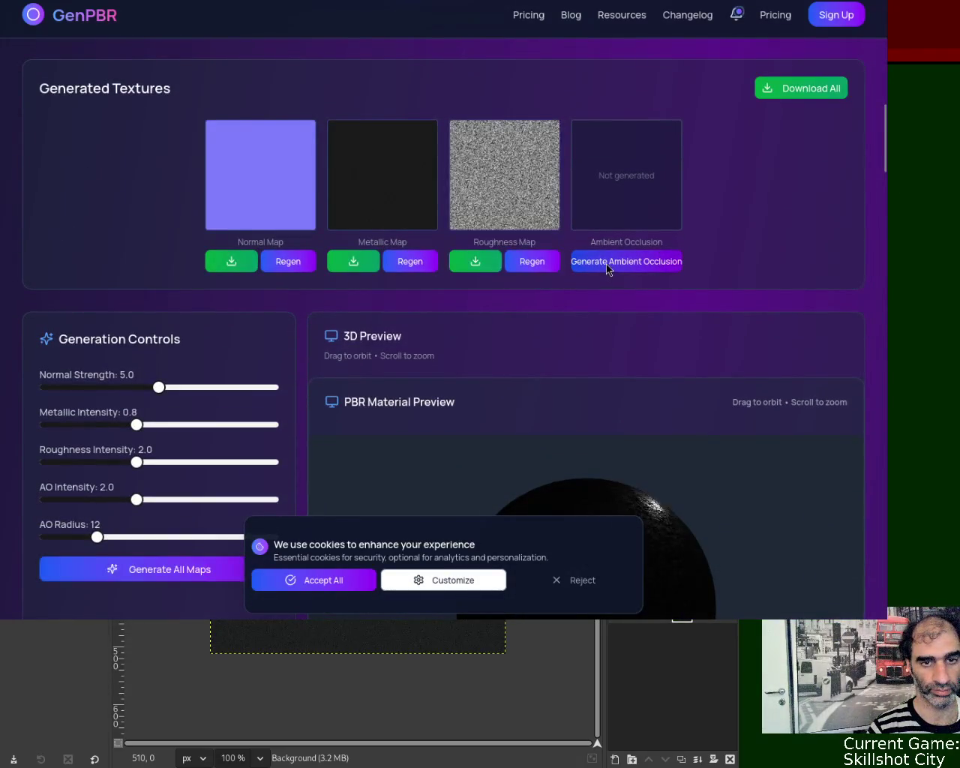
{"action": "left_click", "coordinate": [605, 263]}
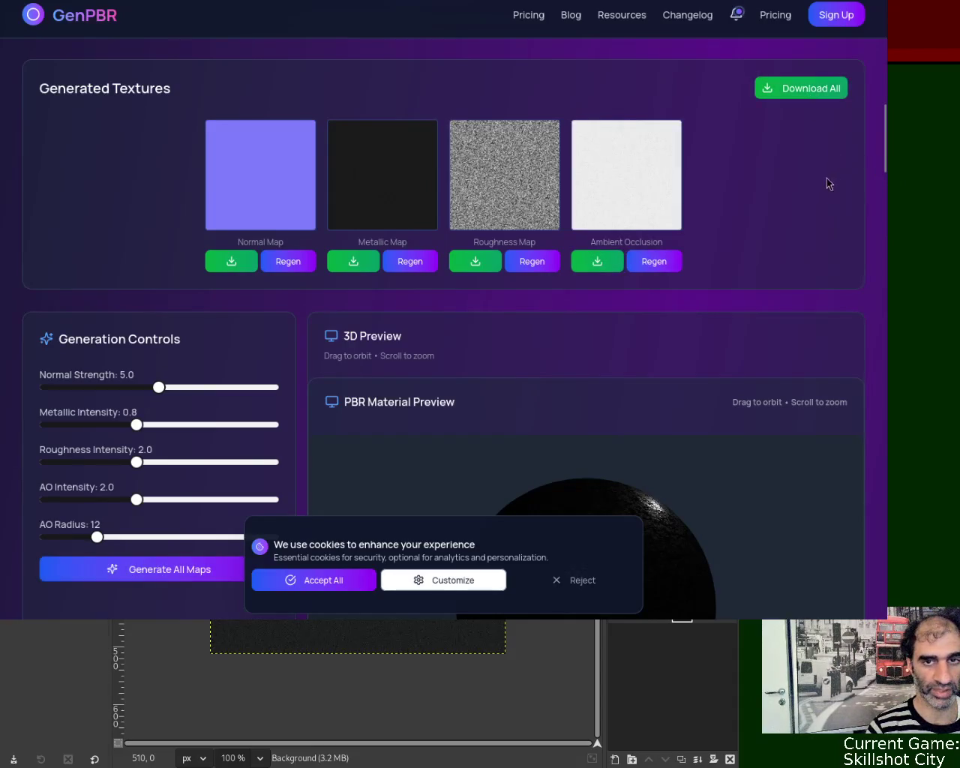
{"action": "key", "text": "ctrl+Tab"}
{"action": "key", "text": "ctrl+l"}
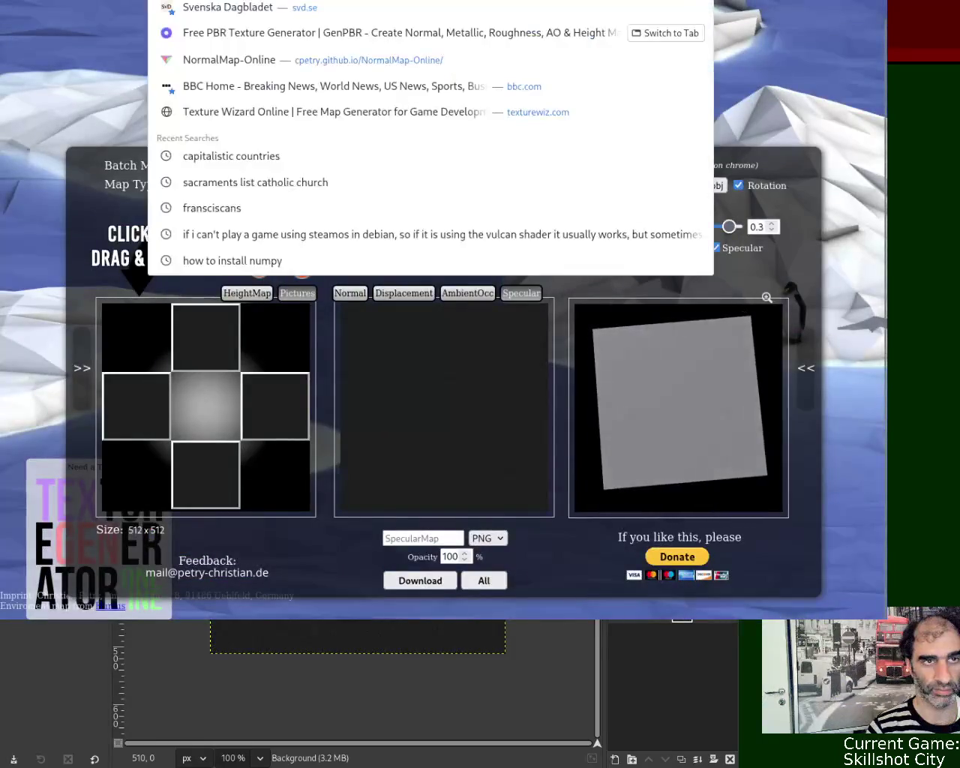
- Reload NormalMap-Online and clear the four stone sample pictures from the picture cross
{"action": "key", "text": "Return"}
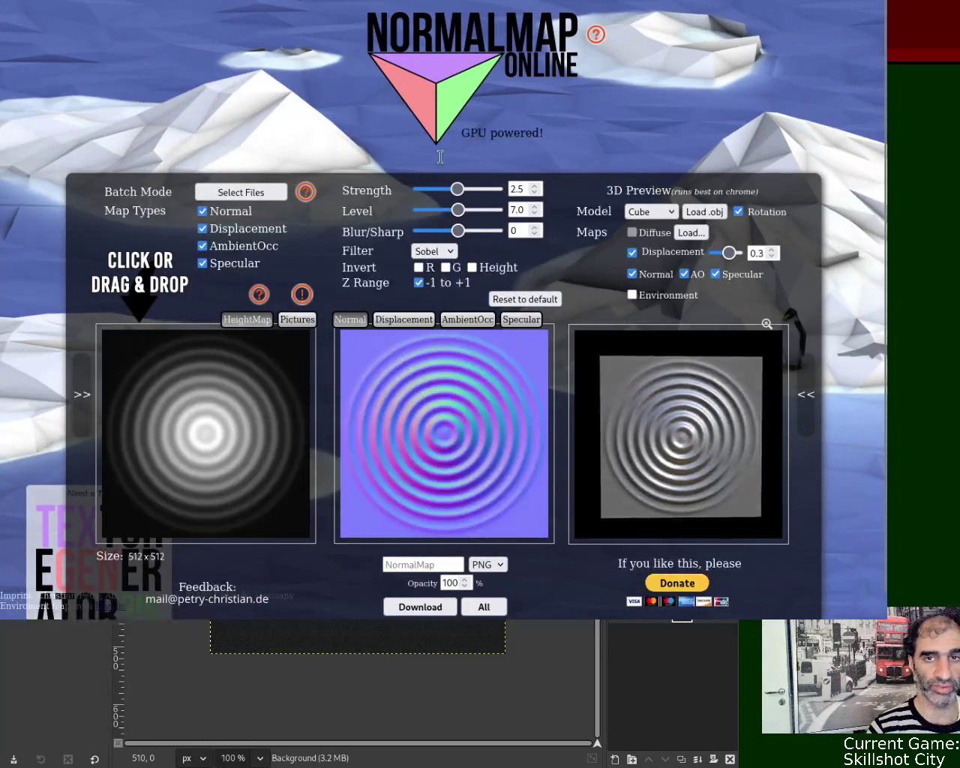
{"action": "left_click", "coordinate": [297, 320]}
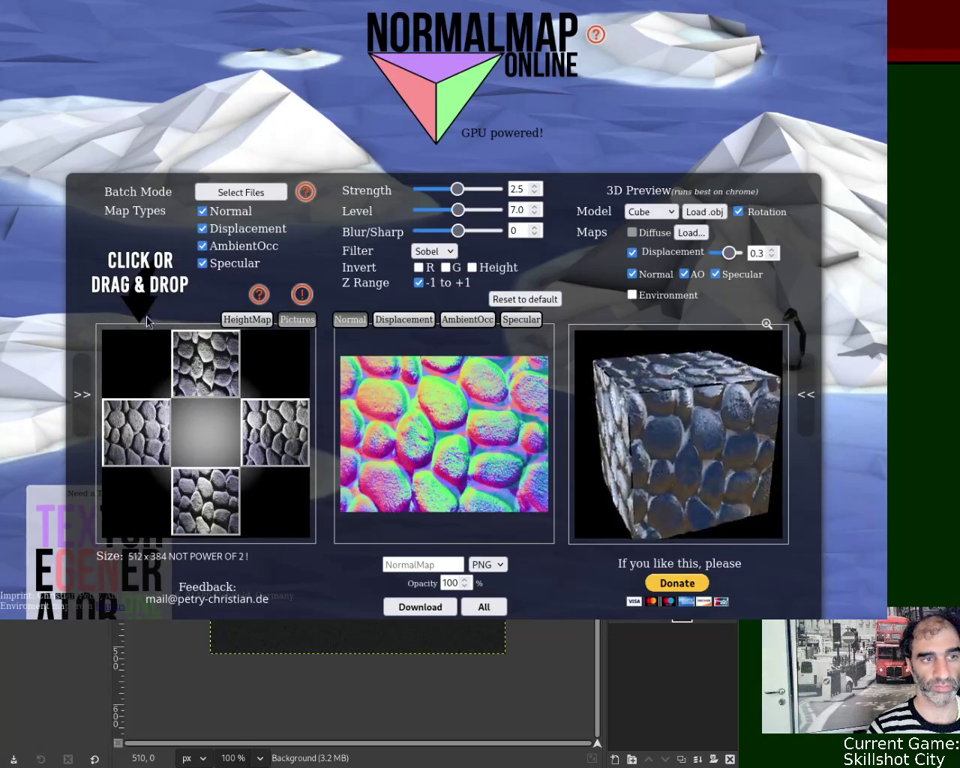
{"action": "left_click", "coordinate": [217, 374]}
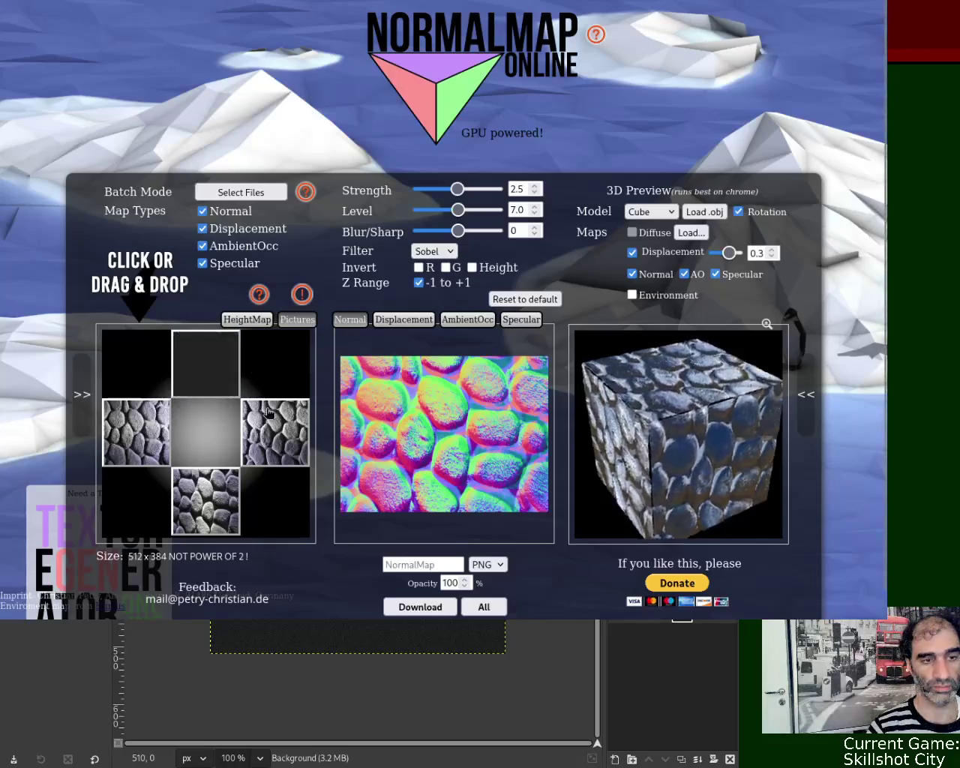
{"action": "left_click", "coordinate": [267, 435]}
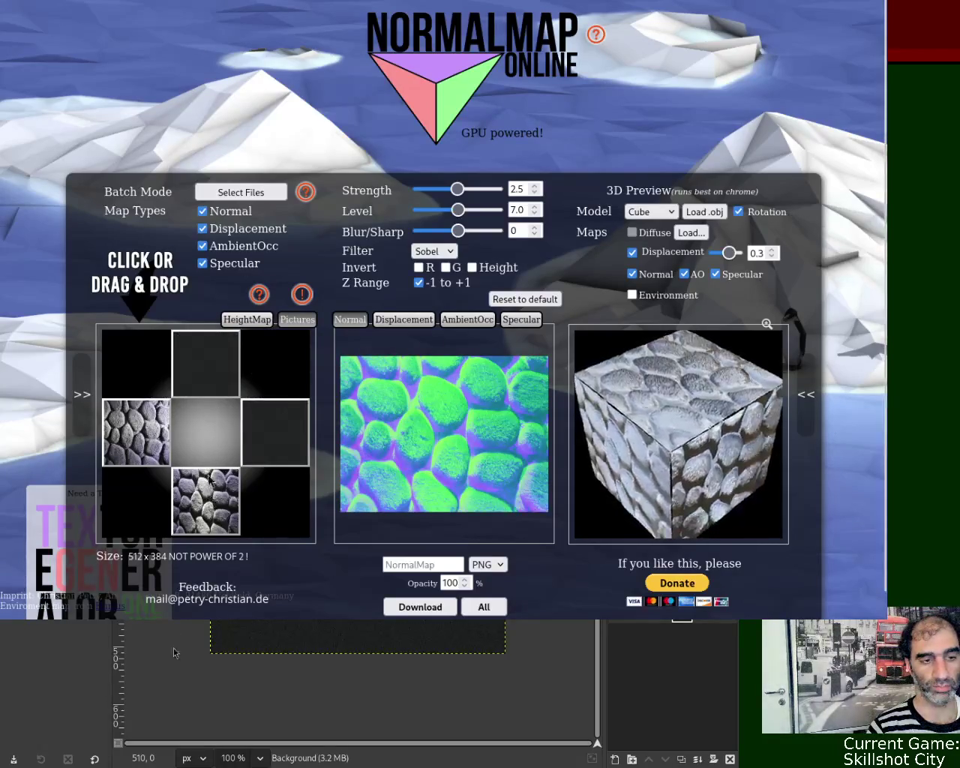
{"action": "left_click", "coordinate": [206, 501]}
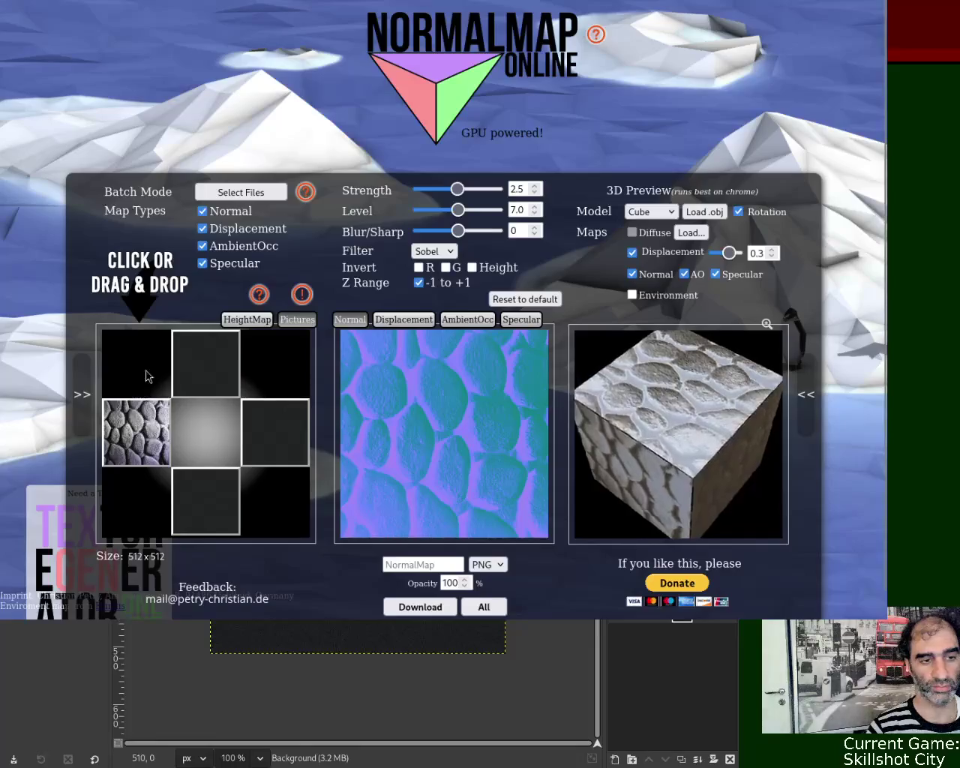
{"action": "left_click", "coordinate": [146, 405]}
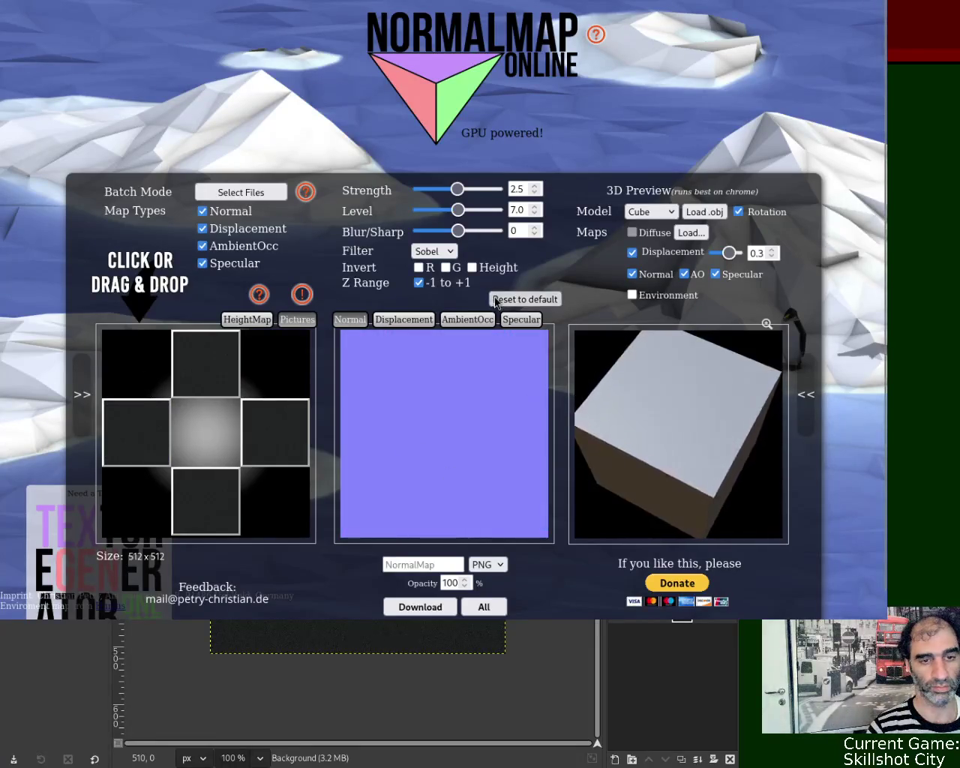
- View the dark texture's specular map and move the browser aside to reveal GIMP
{"action": "left_click", "coordinate": [517, 319]}
{"action": "scroll", "coordinate": [866, 237], "scroll_direction": "down", "scroll_amount": 1}
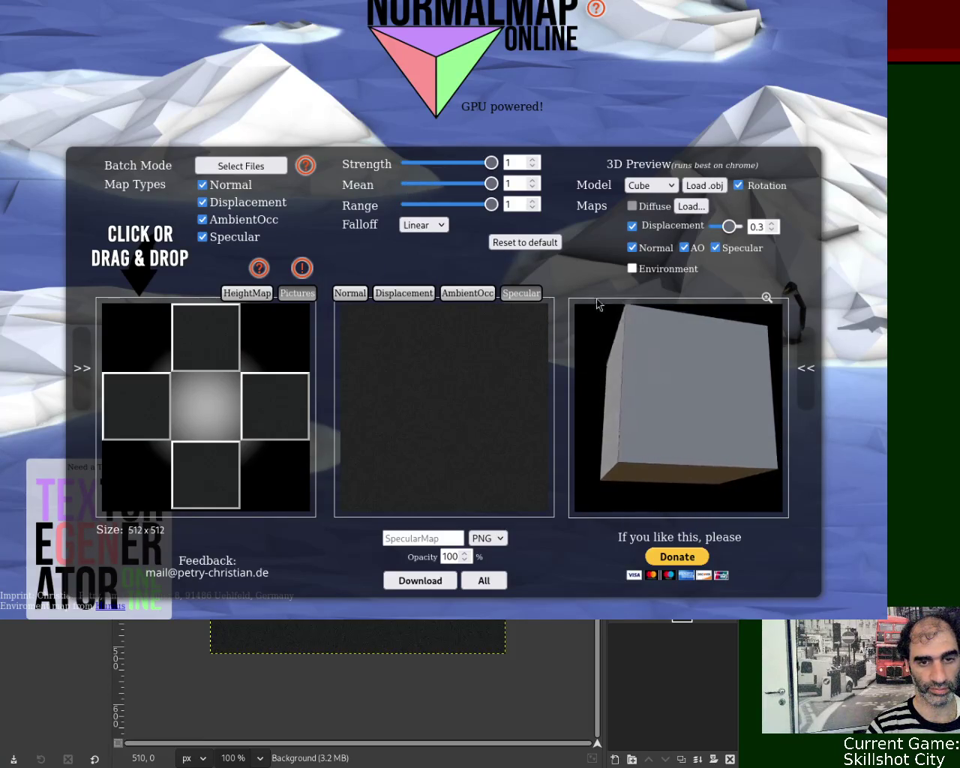
{"action": "left_click_drag", "start_coordinate": [616, 323], "coordinate": [958, 68]}
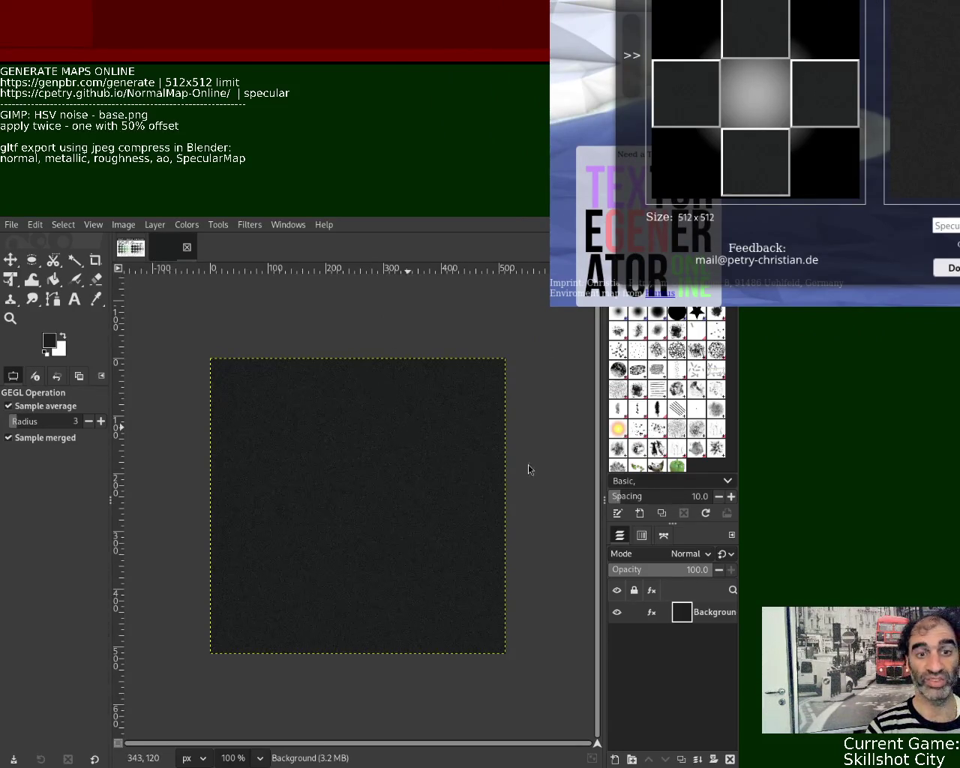
- Create a new 512×512 image filled with a dark palette colour and reapply HSV Noise
{"action": "left_click", "coordinate": [96, 300]}
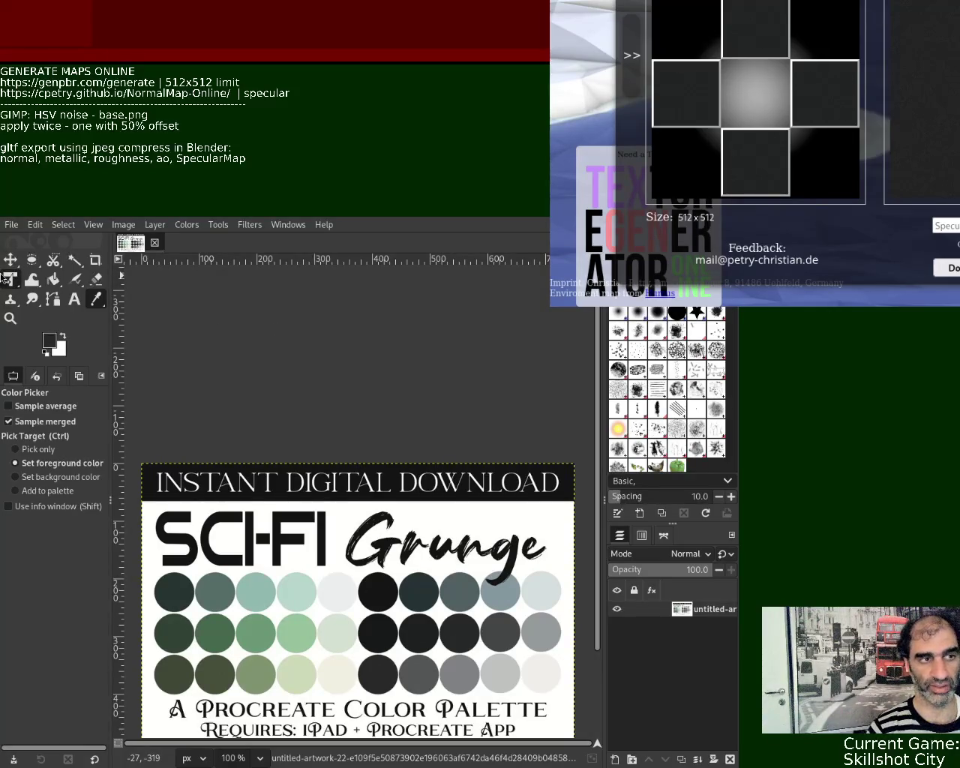
{"action": "key", "text": "ctrl+n"}
{"action": "key", "text": "Return"}
{"action": "left_click", "coordinate": [52, 279]}
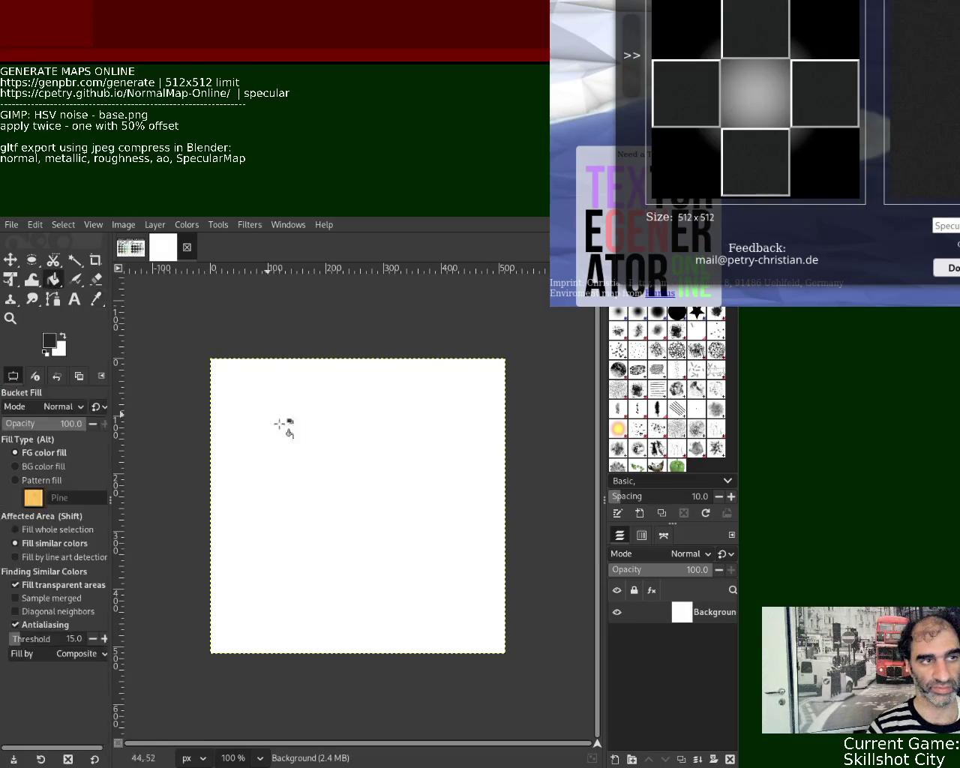
{"action": "left_click", "coordinate": [236, 389]}
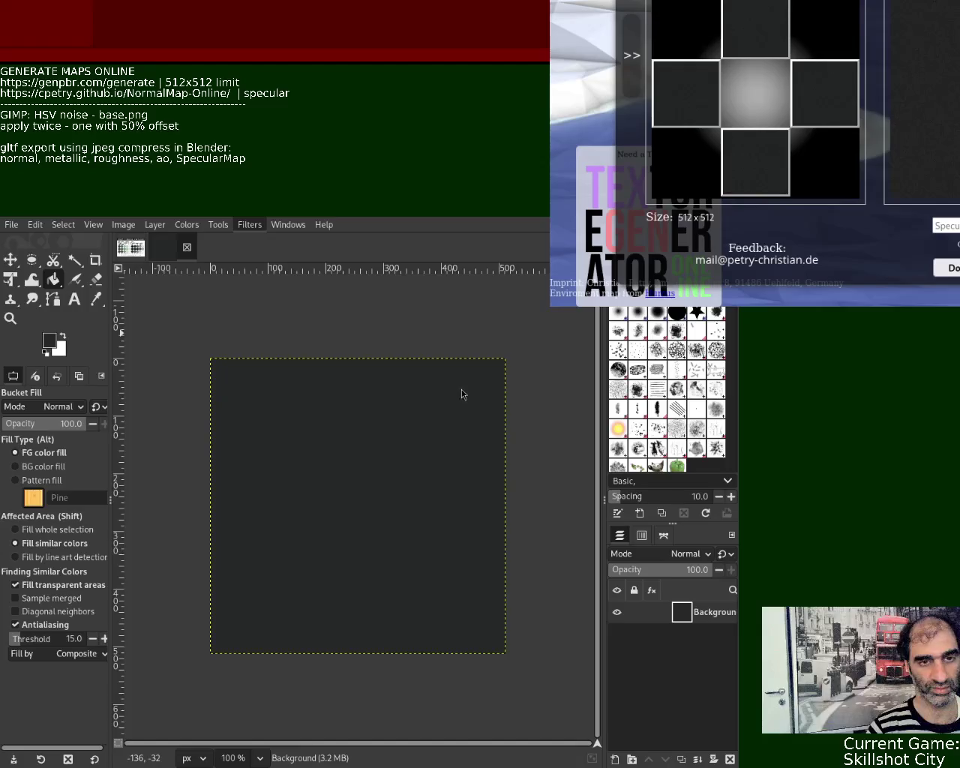
{"action": "key", "text": "ctrl+f"}
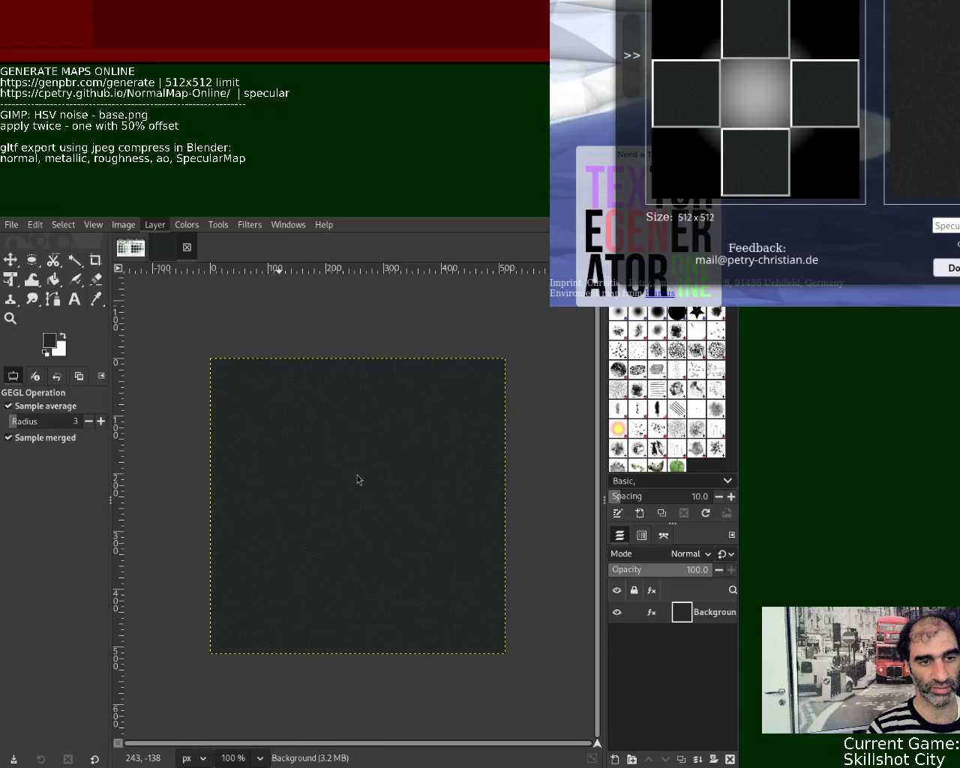
- Offset the texture for seamless tiling and export it to the scifigrunge/18 folder
{"action": "key", "text": "ctrl+shift+o"}
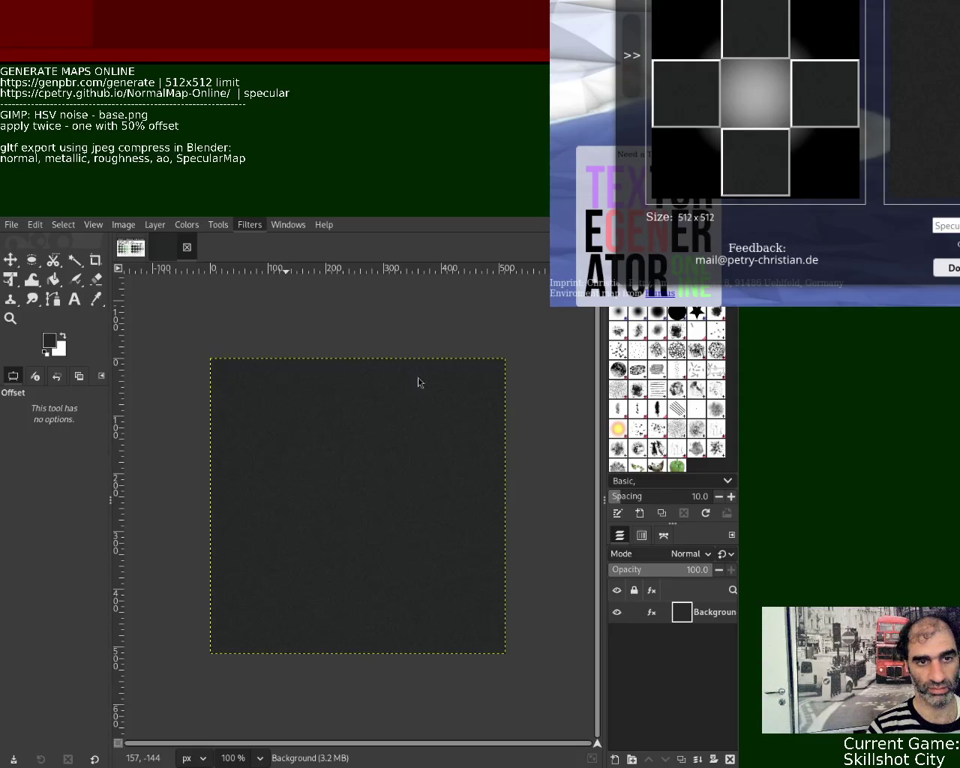
{"action": "key", "text": "Return"}
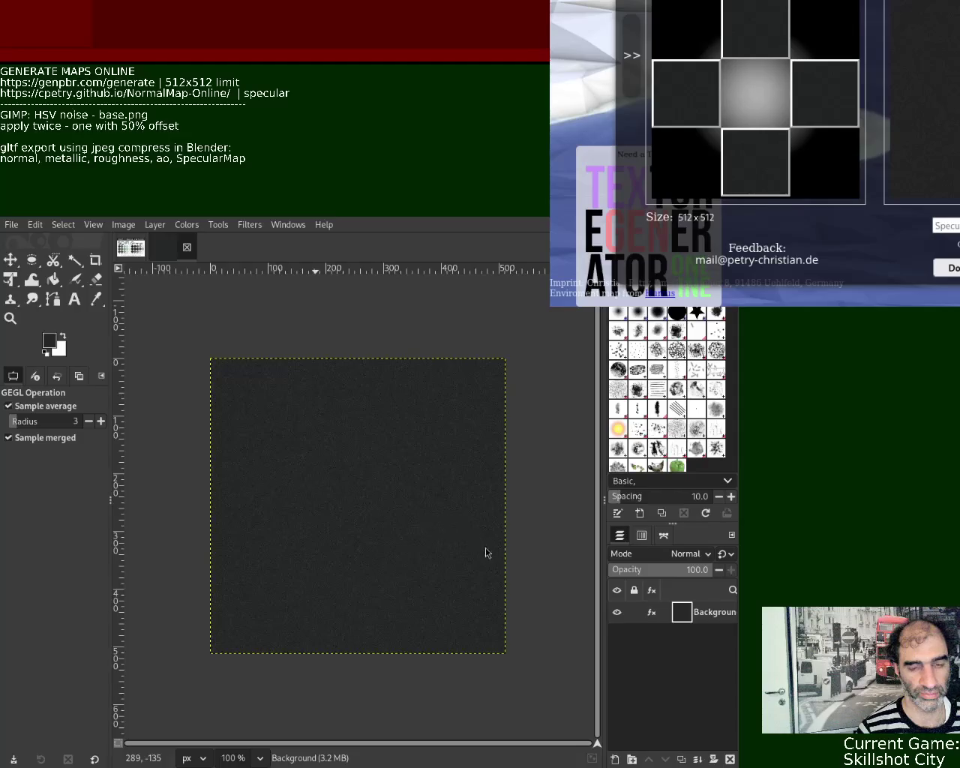
{"action": "key", "text": "ctrl+e"}
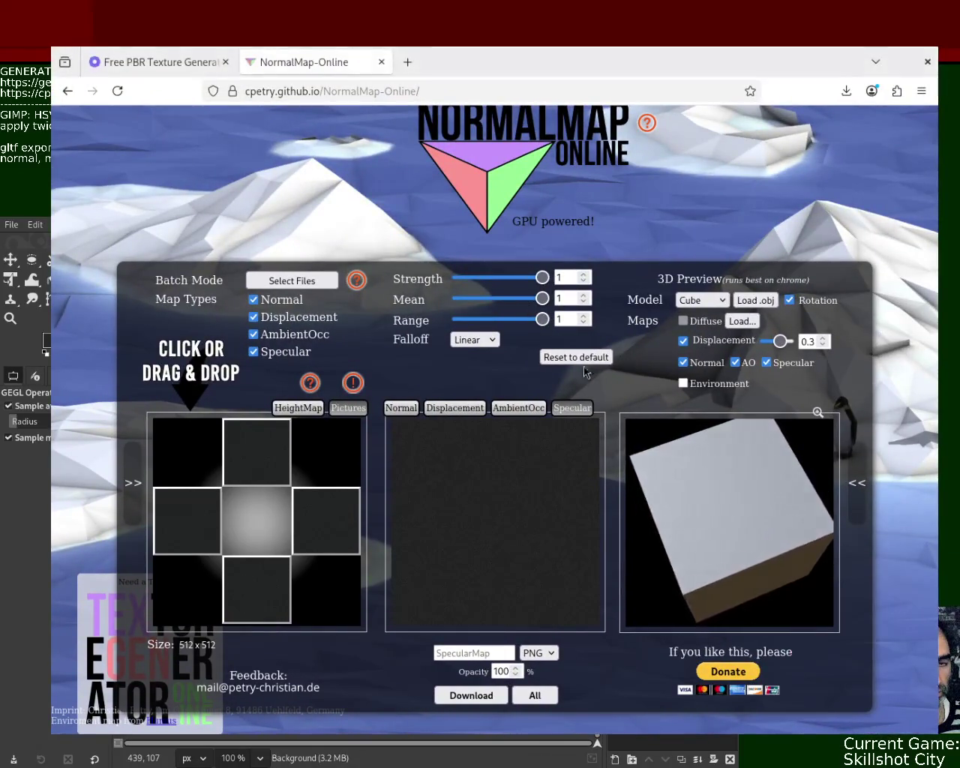
- Reload the GenPBR page and upload the latest dark base texture
{"action": "left_click", "coordinate": [158, 62]}
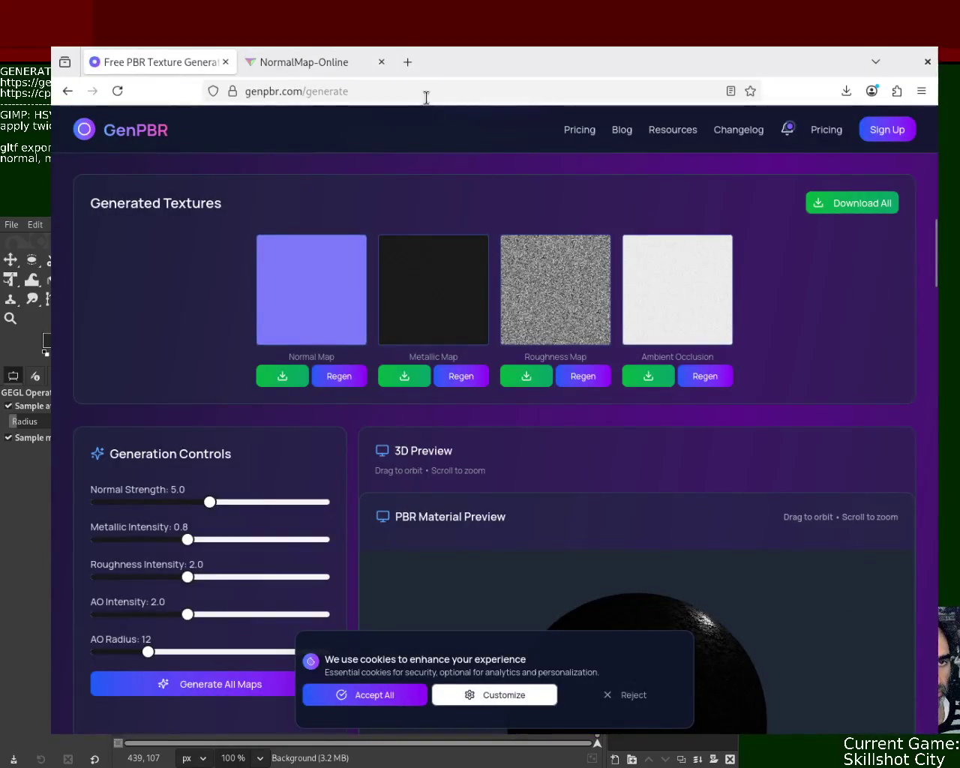
{"action": "left_click", "coordinate": [422, 91]}
{"action": "key", "text": "Return"}
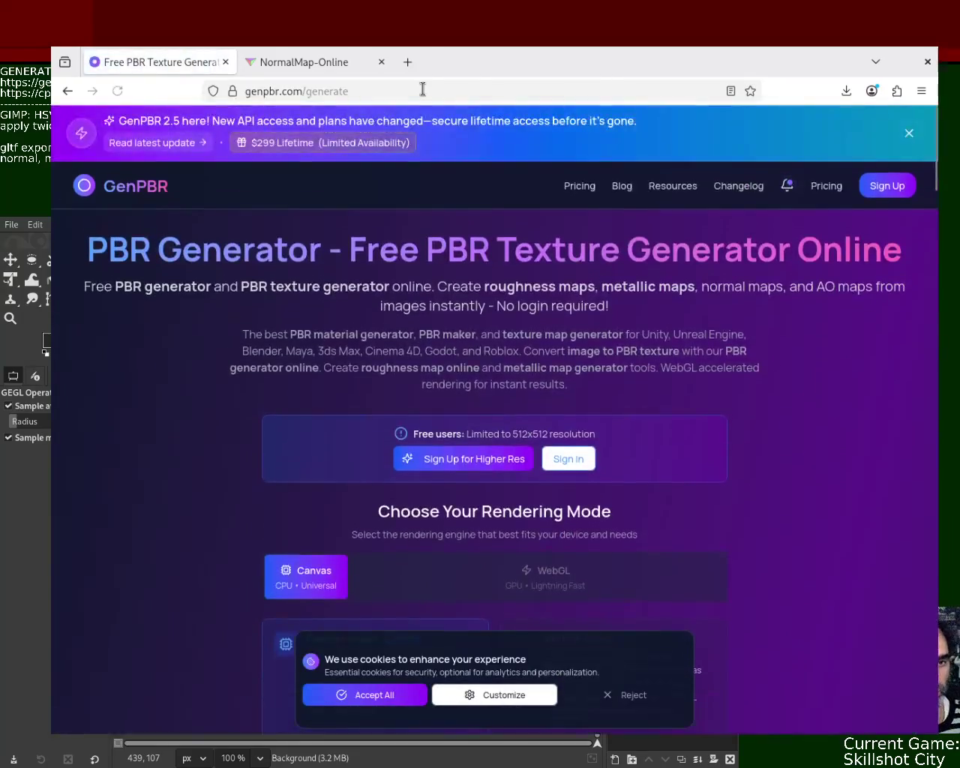
{"action": "left_click_drag", "start_coordinate": [937, 164], "coordinate": [930, 231]}
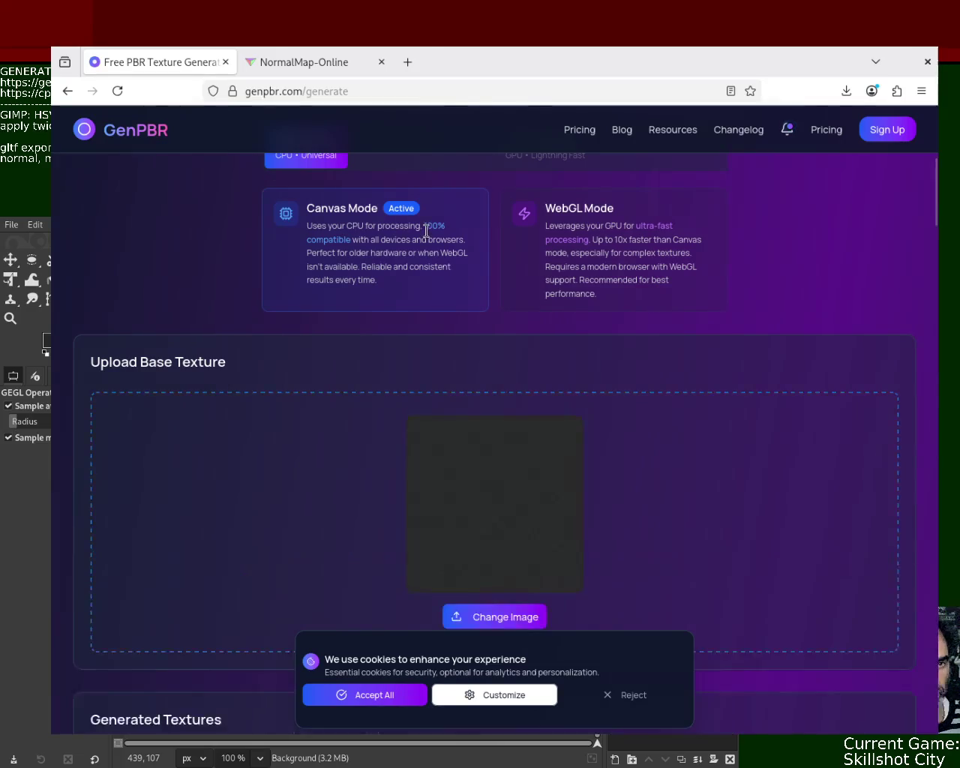
{"action": "left_click_drag", "start_coordinate": [938, 212], "coordinate": [939, 231]}
{"action": "scroll", "coordinate": [495, 375], "scroll_direction": "down", "scroll_amount": 3}
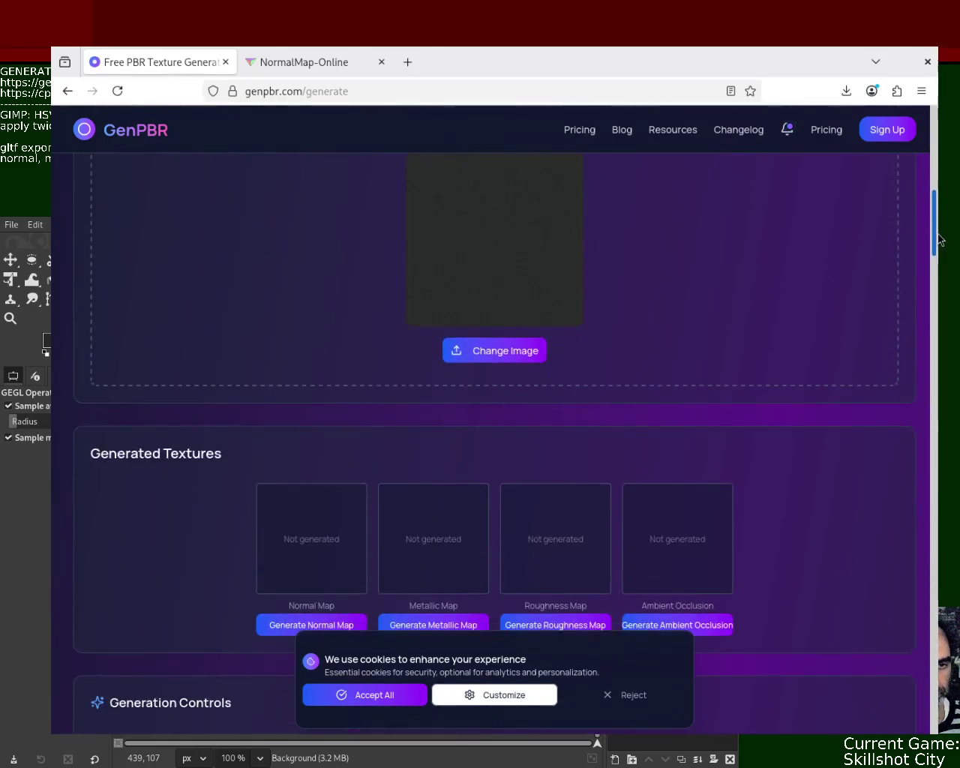
- Generate normal, metallic, roughness and ambient occlusion maps, then move the browser to reveal GIMP
{"action": "left_click", "coordinate": [343, 610]}
{"action": "left_click", "coordinate": [426, 609]}
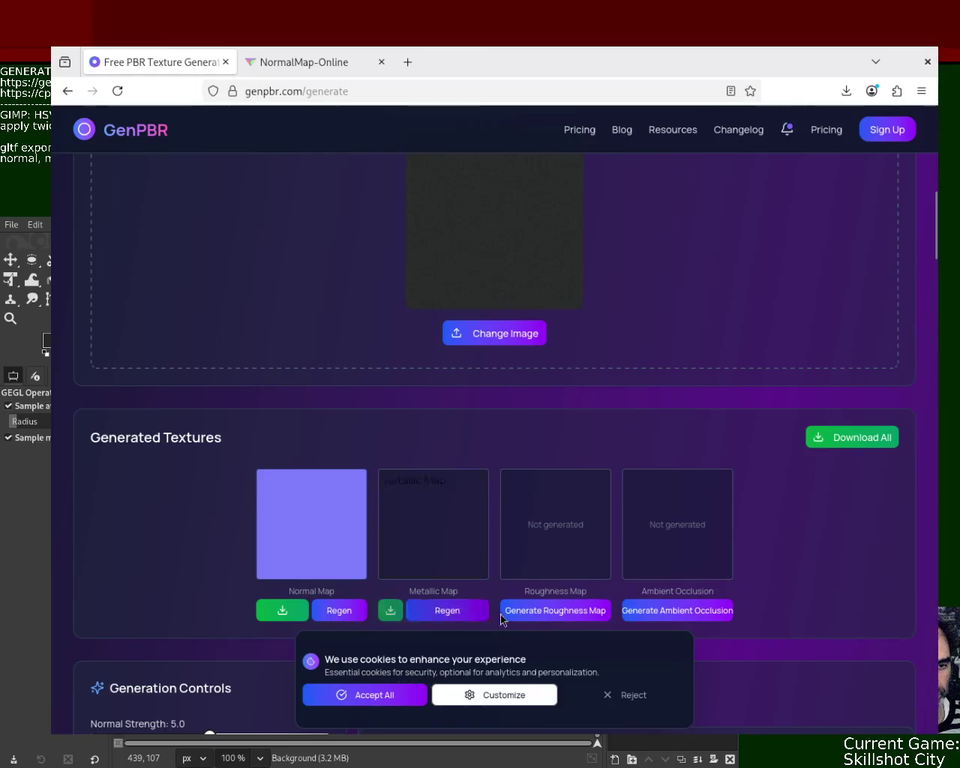
{"action": "left_click", "coordinate": [548, 611]}
{"action": "left_click", "coordinate": [660, 611]}
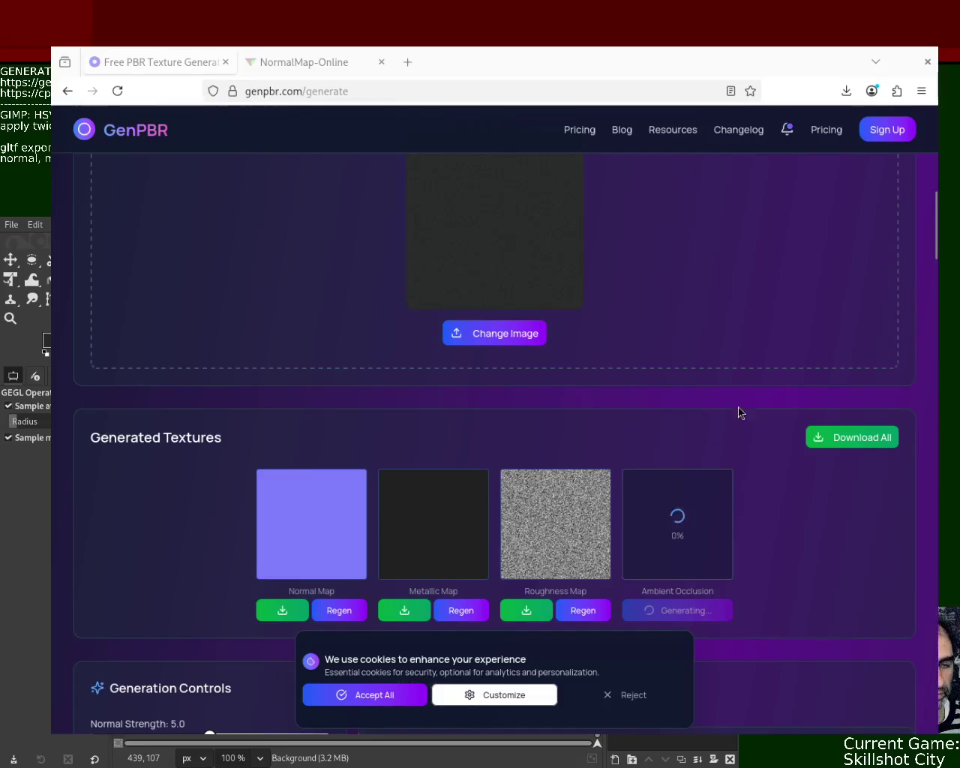
{"action": "left_click_drag", "start_coordinate": [937, 233], "coordinate": [938, 240]}
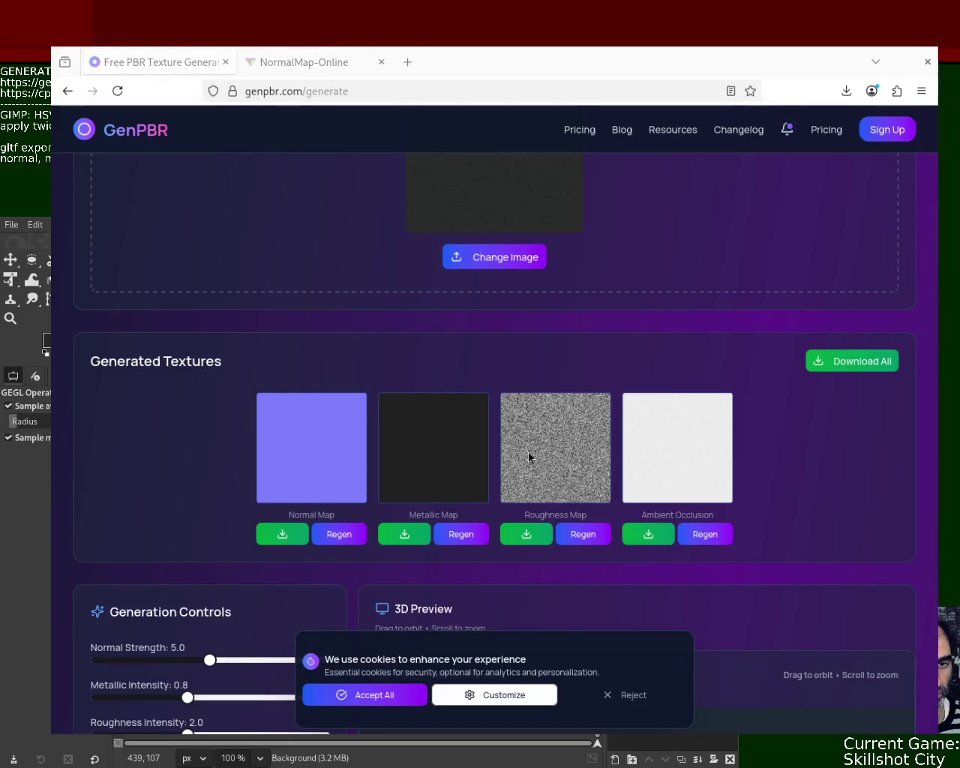
{"action": "left_click_drag", "start_coordinate": [551, 431], "coordinate": [446, 168]}
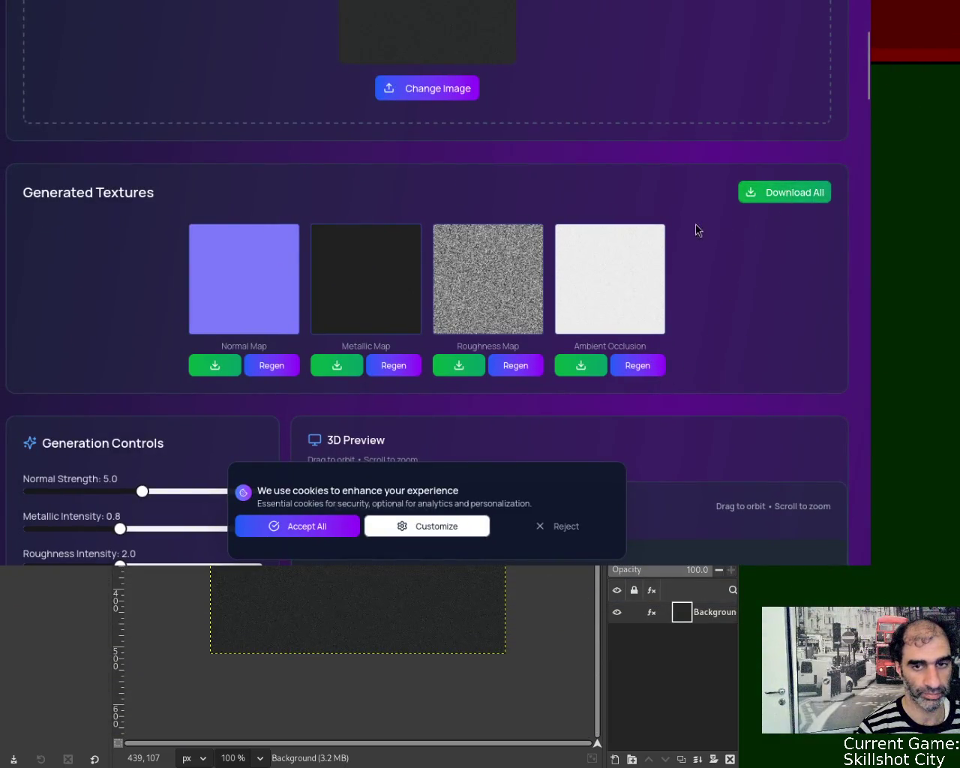
{"action": "key", "text": "ctrl+Tab"}
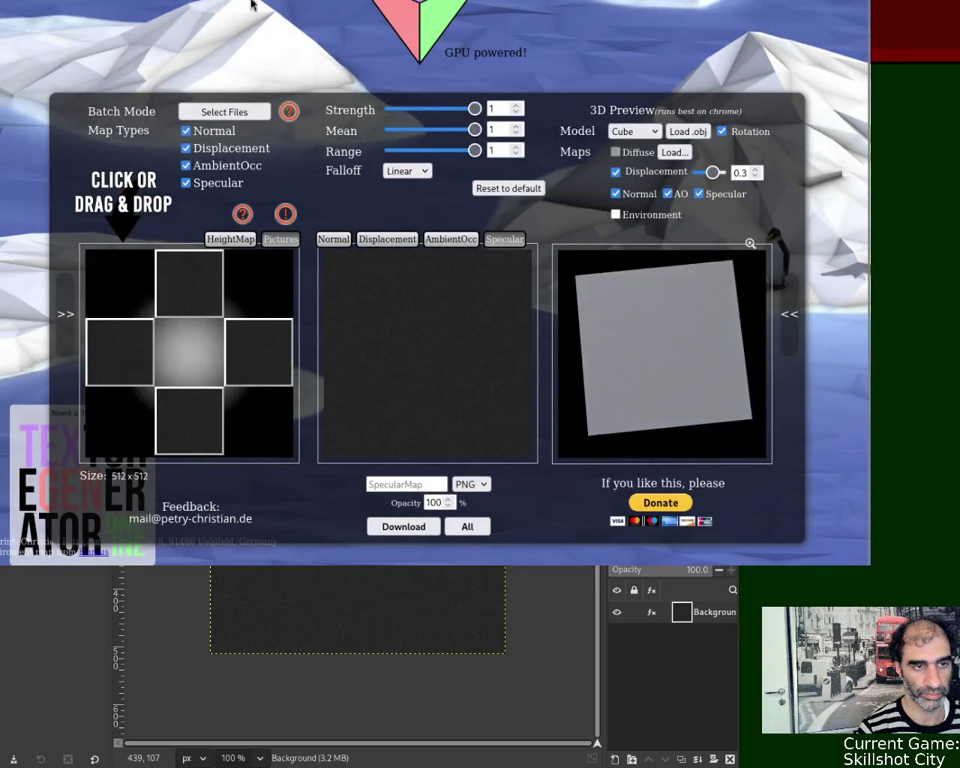
- Reload NormalMap-Online, load the dark texture as height map, view its specular map, return to GIMP
{"action": "key", "text": "ctrl+l"}
{"action": "key", "text": "Return"}
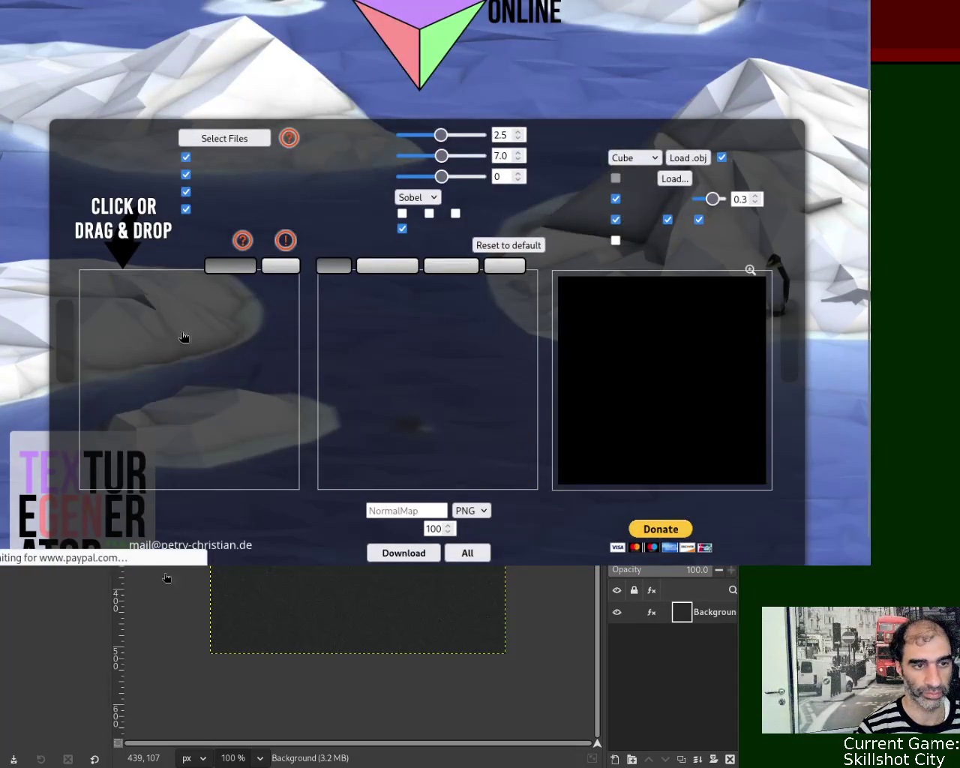
{"action": "left_click", "coordinate": [289, 267]}
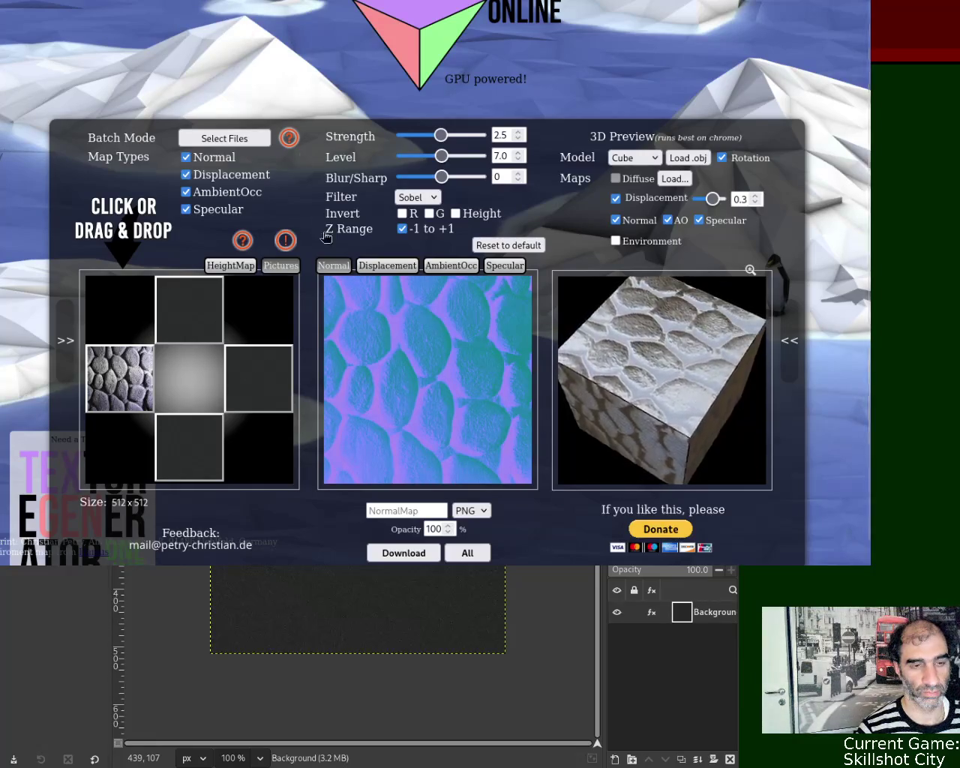
{"action": "left_click", "coordinate": [499, 266]}
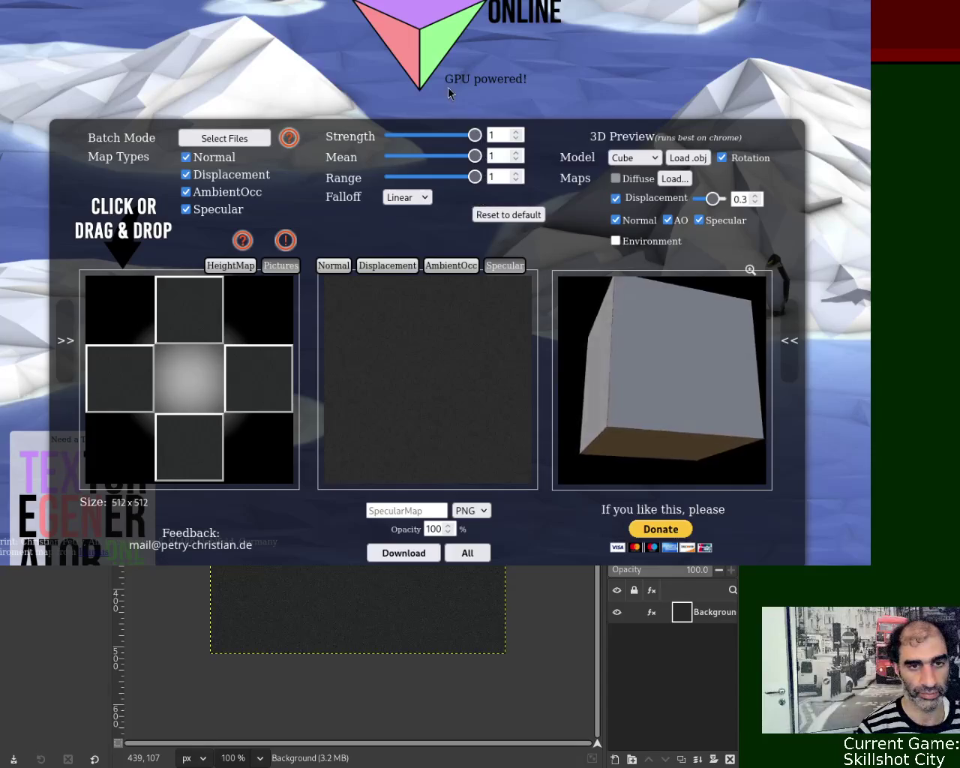
{"action": "key", "text": "super+h"}
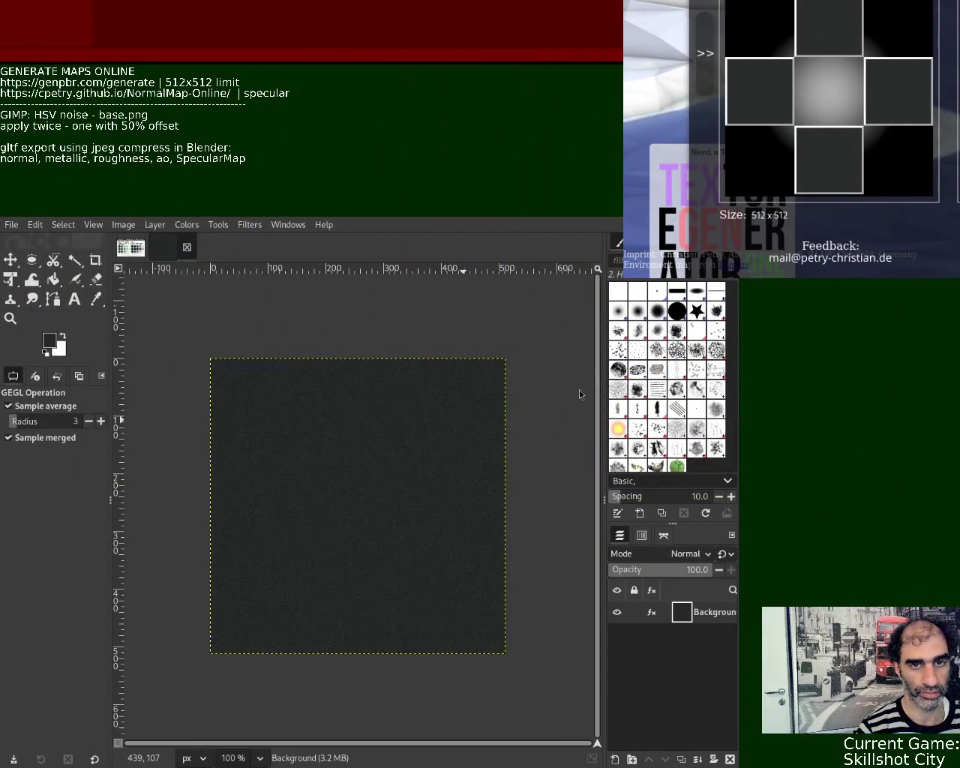
- Close the dark texture and sample a dark grey from the SCI-FI Grunge palette as foreground
{"action": "left_click", "coordinate": [187, 250]}
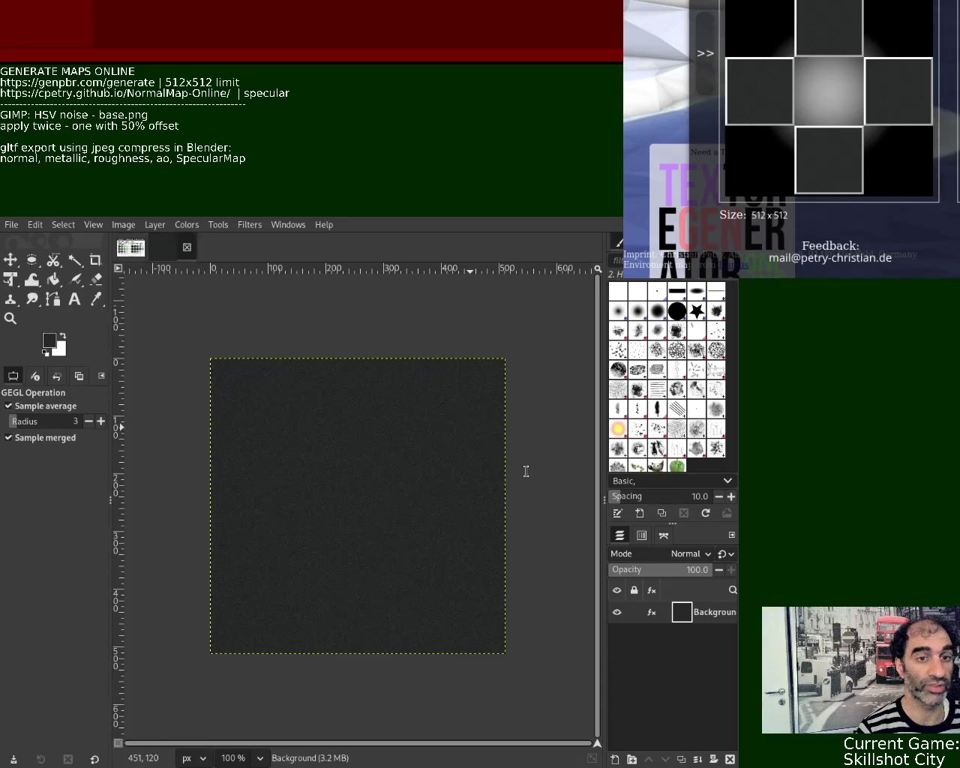
{"action": "left_click", "coordinate": [96, 299]}
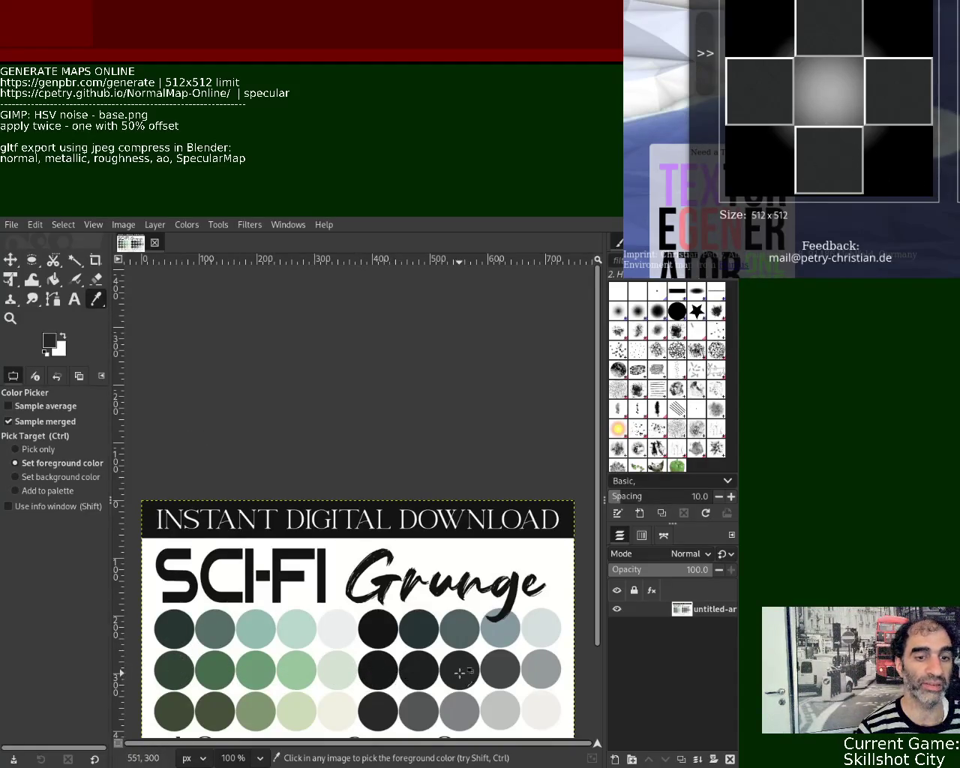
{"action": "key", "text": "ctrl"}
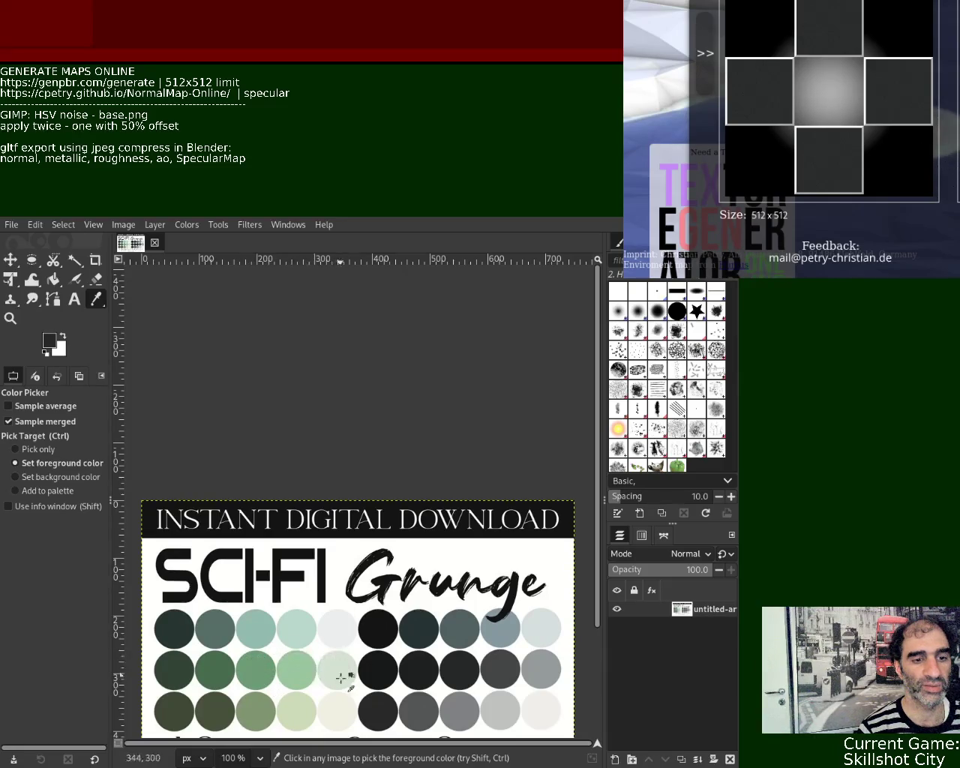
{"action": "left_click", "coordinate": [497, 671]}
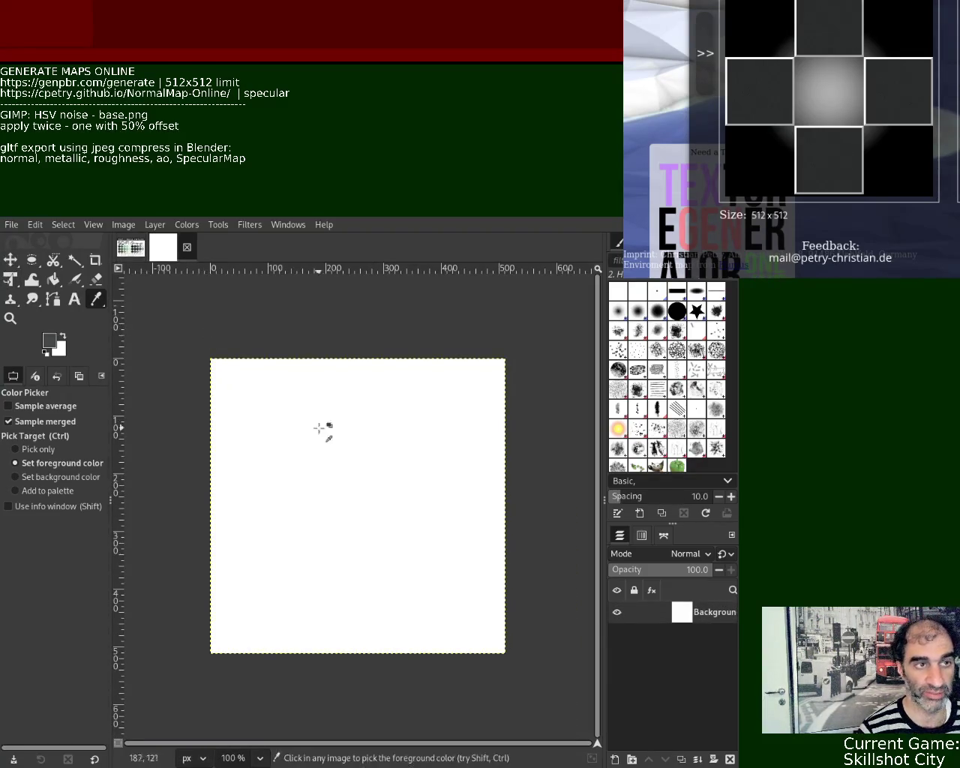
- Fill the blank canvas with dark grey, reapply HSV Noise, and export it to scifigrunge/19
{"action": "left_click", "coordinate": [53, 279]}
{"action": "left_click", "coordinate": [304, 452]}
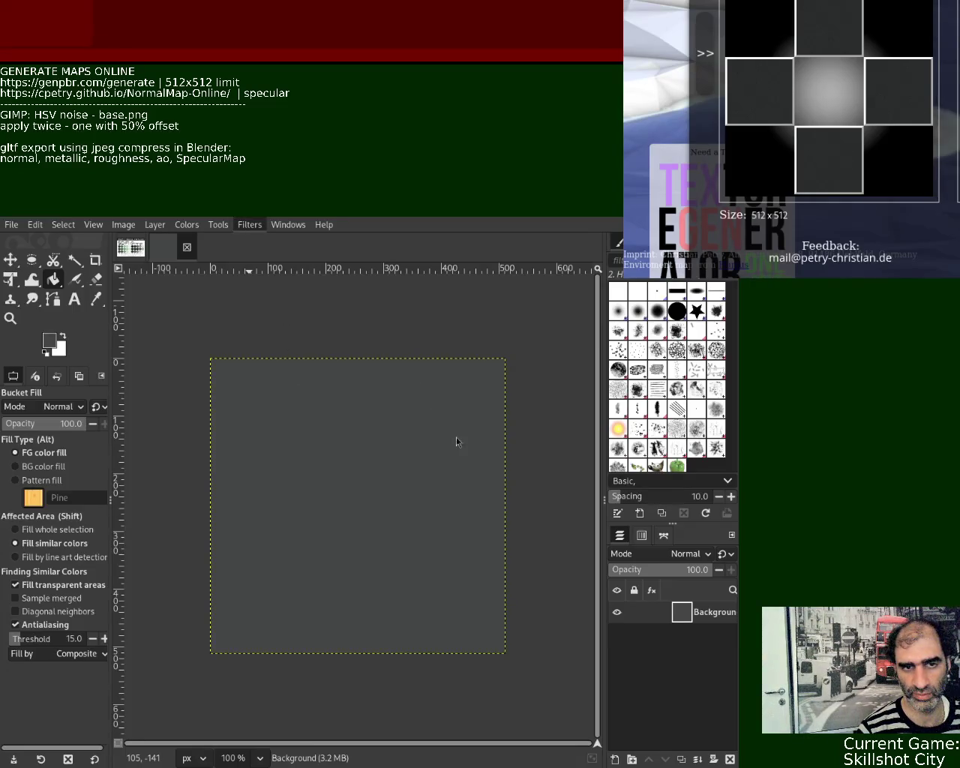
{"action": "key", "text": "ctrl+f"}
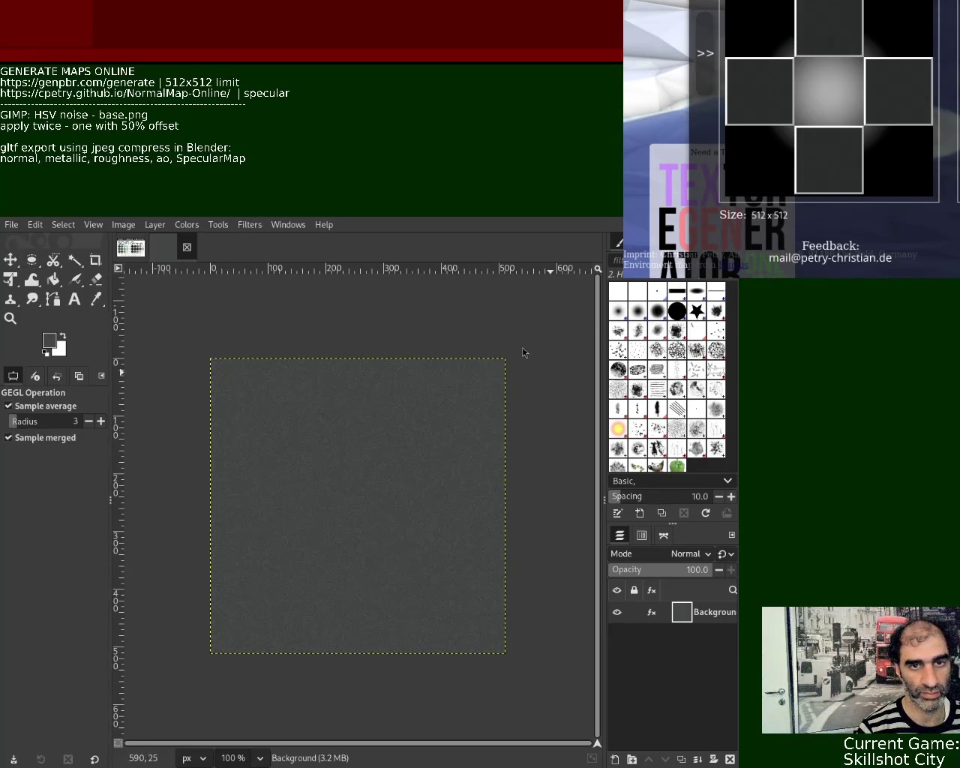
{"action": "key", "text": "ctrl+e"}
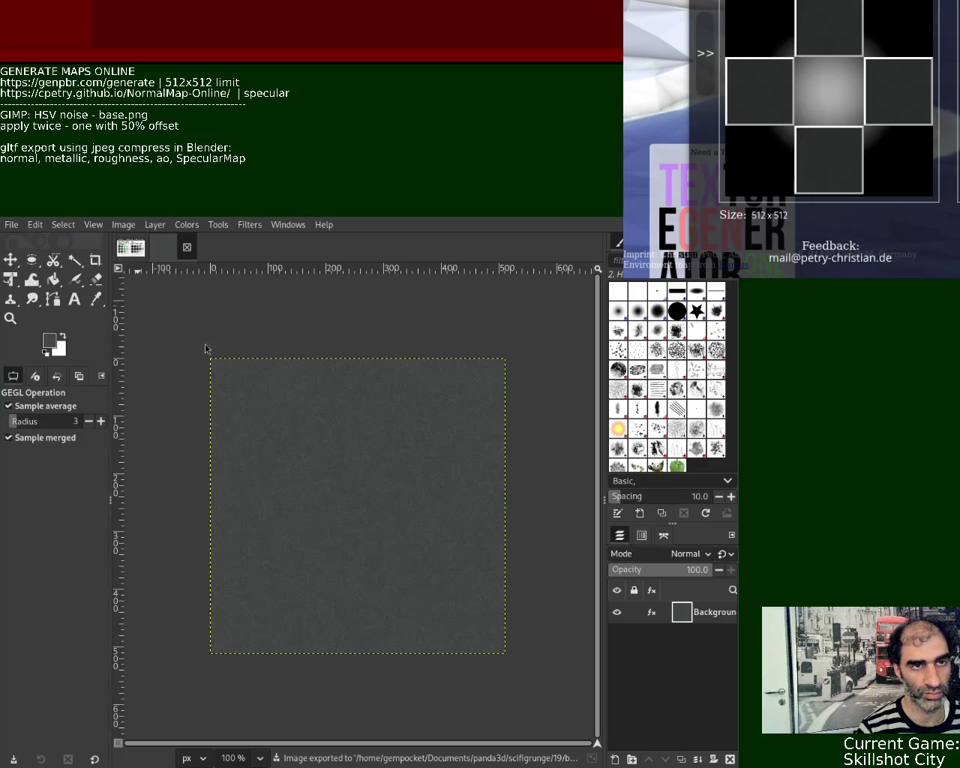
{"action": "key", "text": "alt+Tab"}
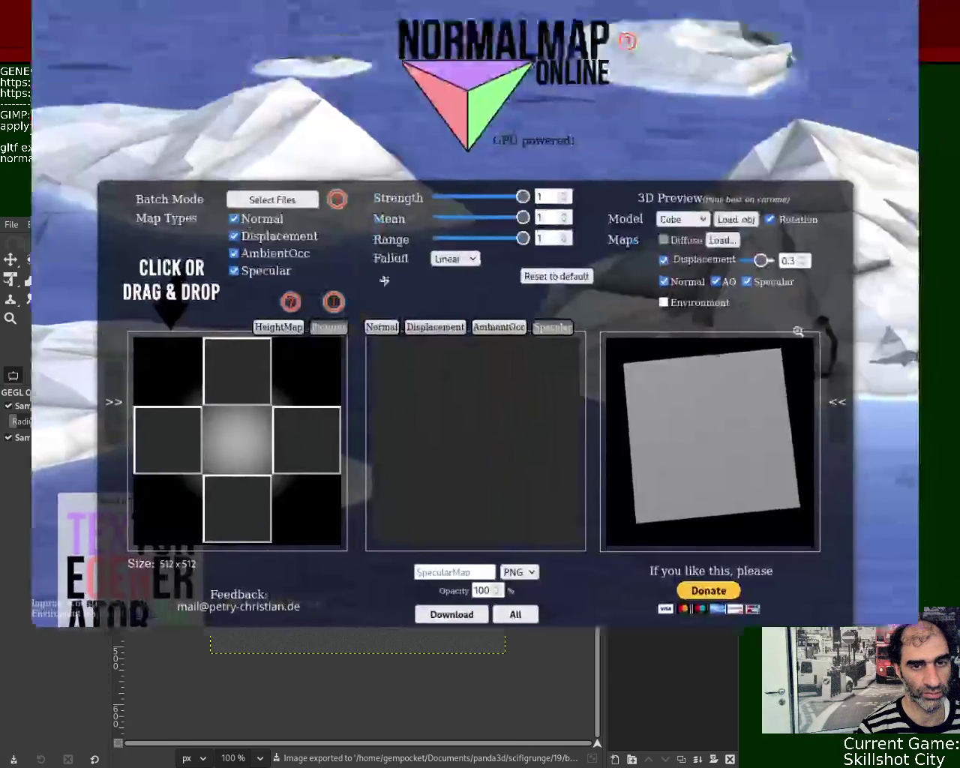
- Switch to GenPBR, reload the page and scroll down to its Generated Textures
{"action": "left_click_drag", "start_coordinate": [422, 389], "coordinate": [426, 340]}
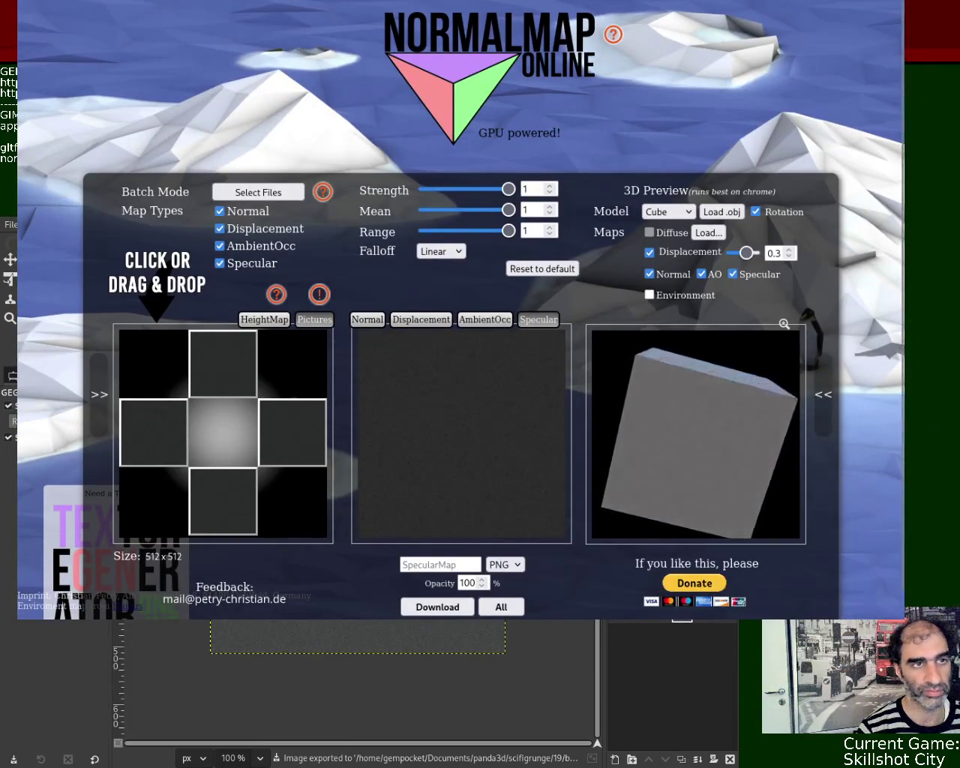
{"action": "key", "text": "ctrl+Tab"}
{"action": "key", "text": "ctrl+l"}
{"action": "key", "text": "Return"}
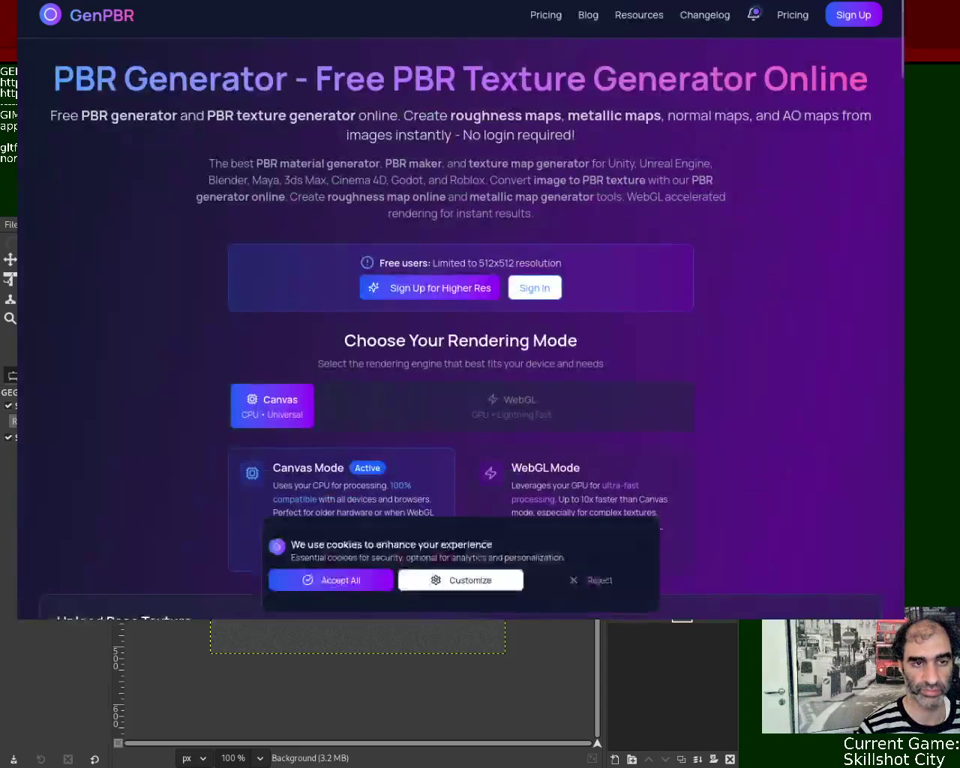
{"action": "left_click_drag", "start_coordinate": [504, 202], "coordinate": [487, 204]}
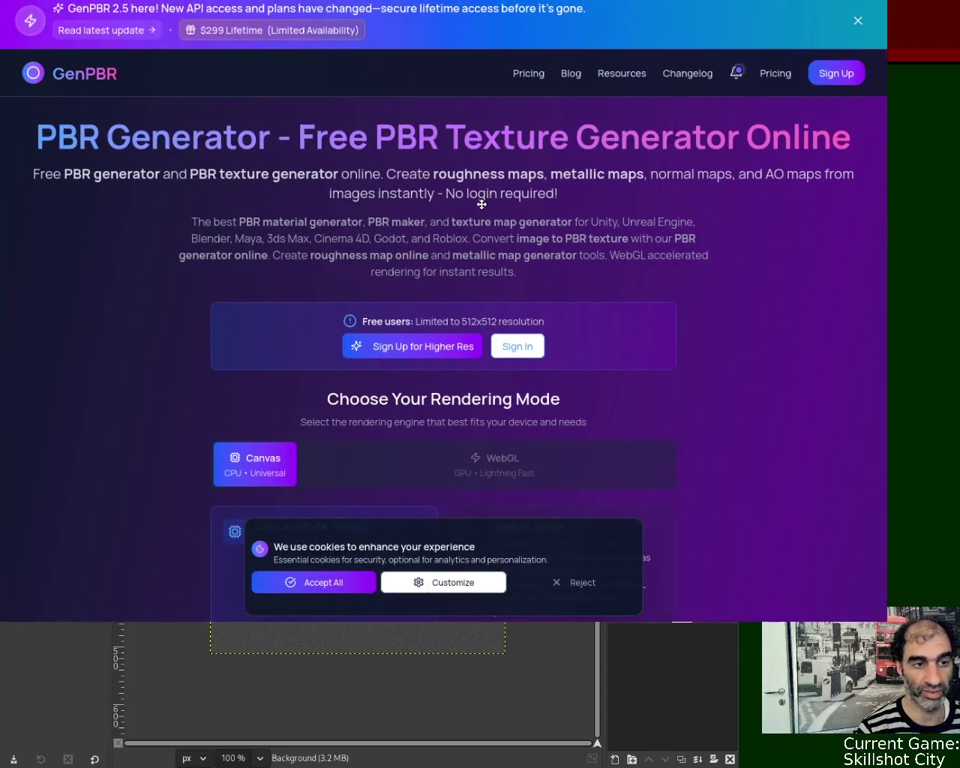
{"action": "scroll", "coordinate": [885, 120], "scroll_direction": "down", "scroll_amount": 5}
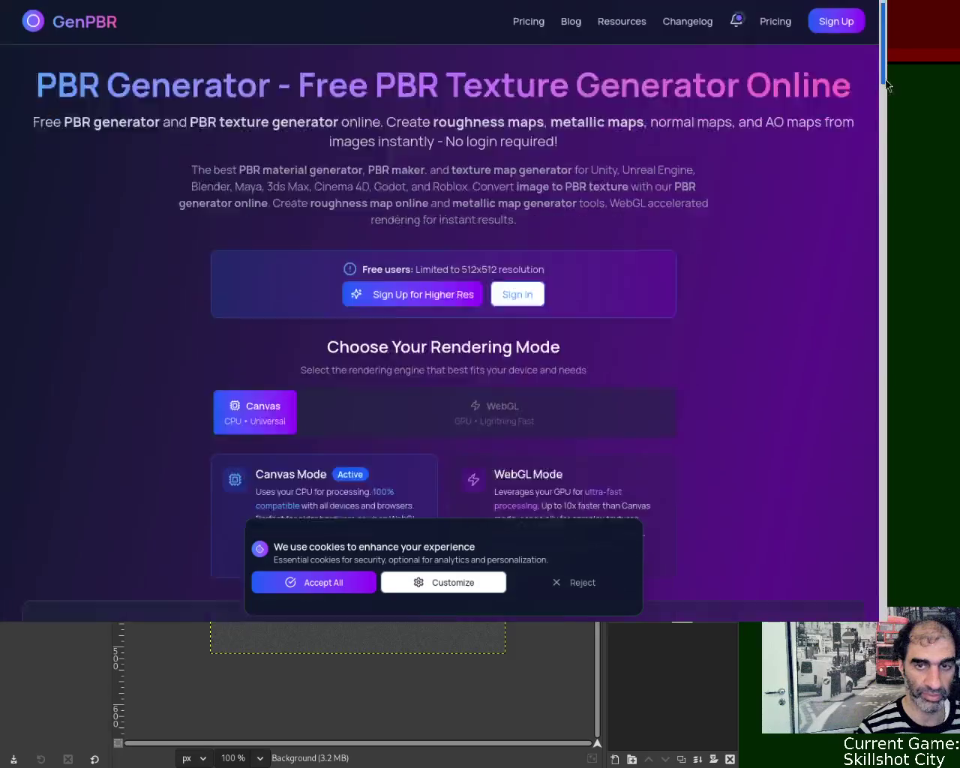
{"action": "scroll", "coordinate": [886, 124], "scroll_direction": "down", "scroll_amount": 2}
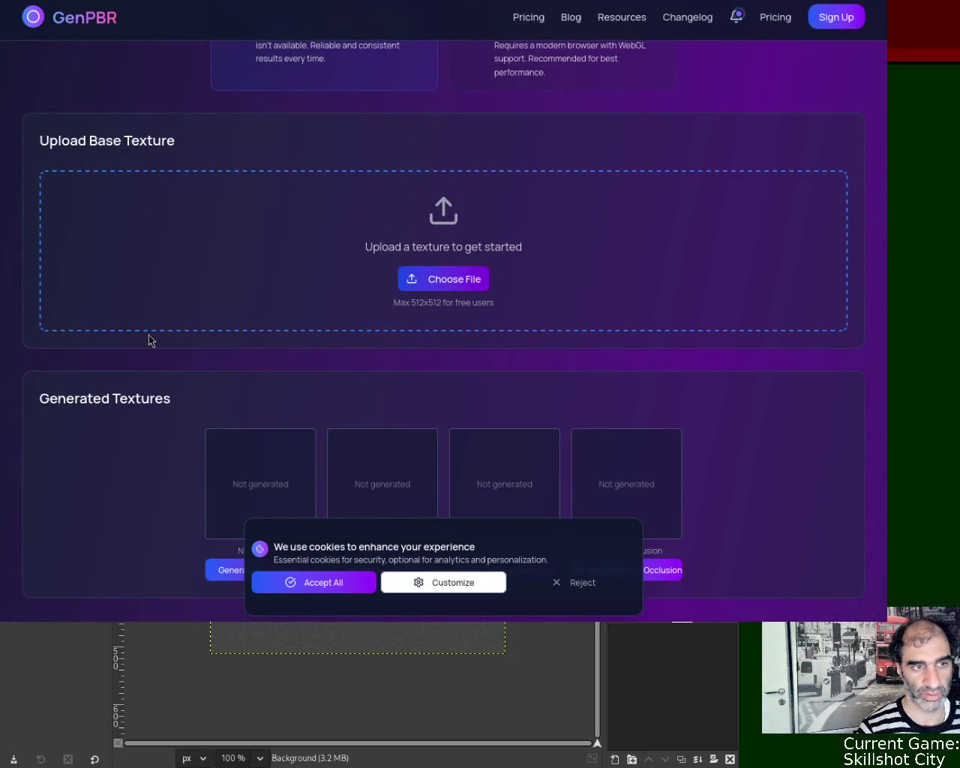
{"action": "left_click_drag", "start_coordinate": [208, 46], "coordinate": [465, 208]}
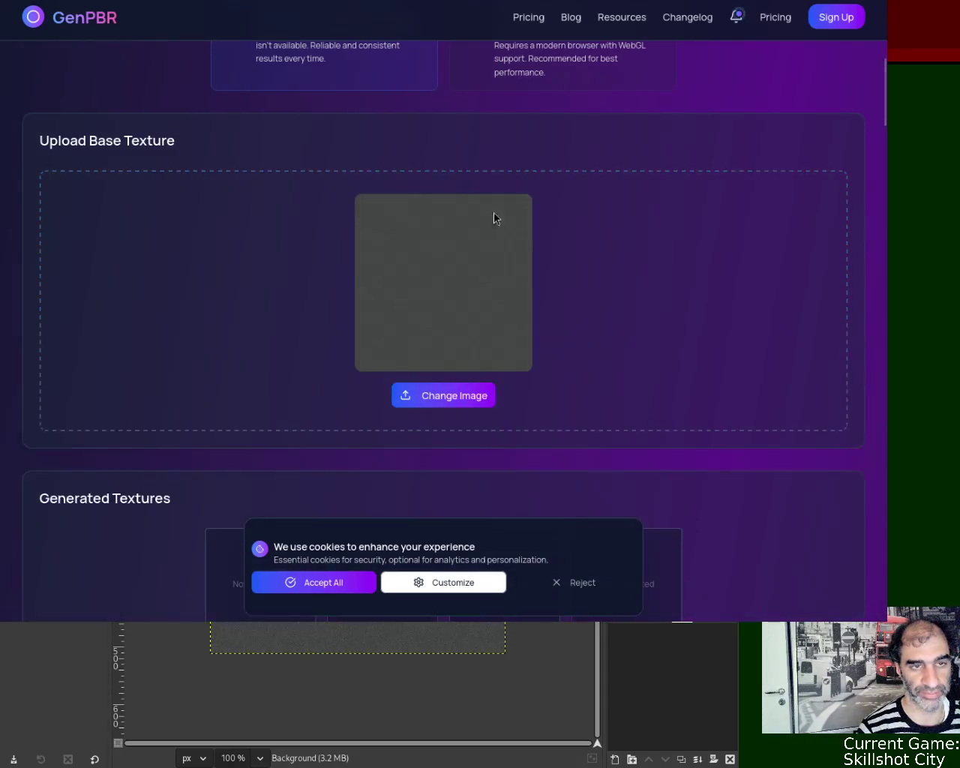
{"action": "scroll", "coordinate": [888, 85], "scroll_direction": "up", "scroll_amount": 1}
{"action": "left_click_drag", "start_coordinate": [889, 85], "coordinate": [889, 122]}
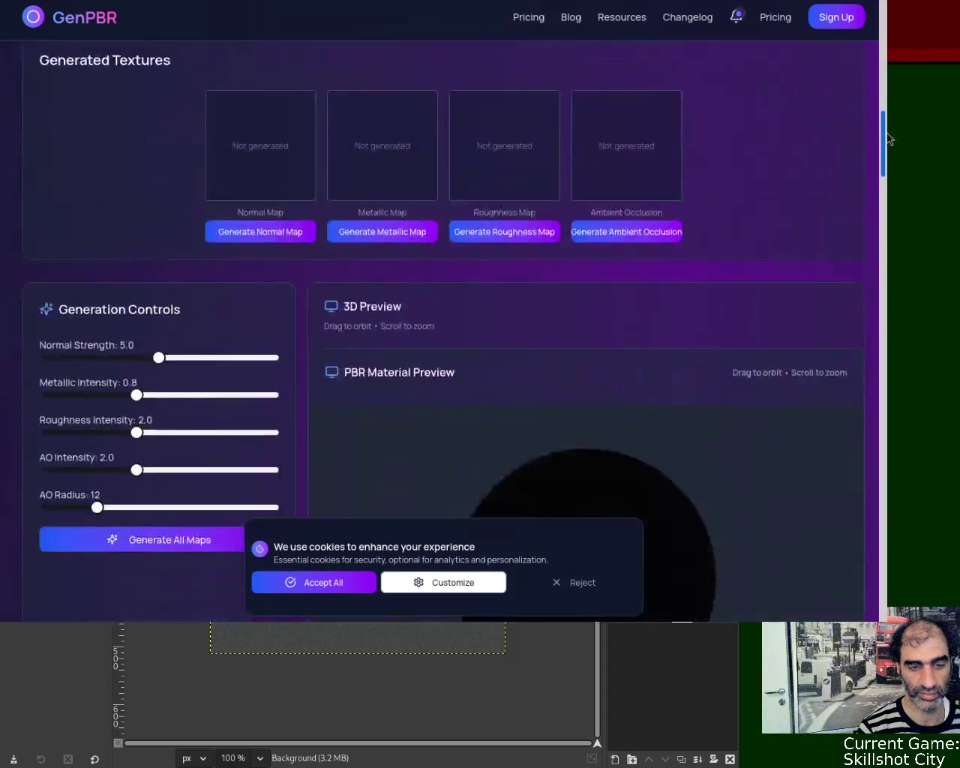
- Generate the normal, metallic, roughness and AO maps and review the dark sphere preview
{"action": "left_click", "coordinate": [304, 372]}
{"action": "left_click", "coordinate": [382, 375]}
{"action": "left_click", "coordinate": [487, 374]}
{"action": "left_click", "coordinate": [608, 374]}
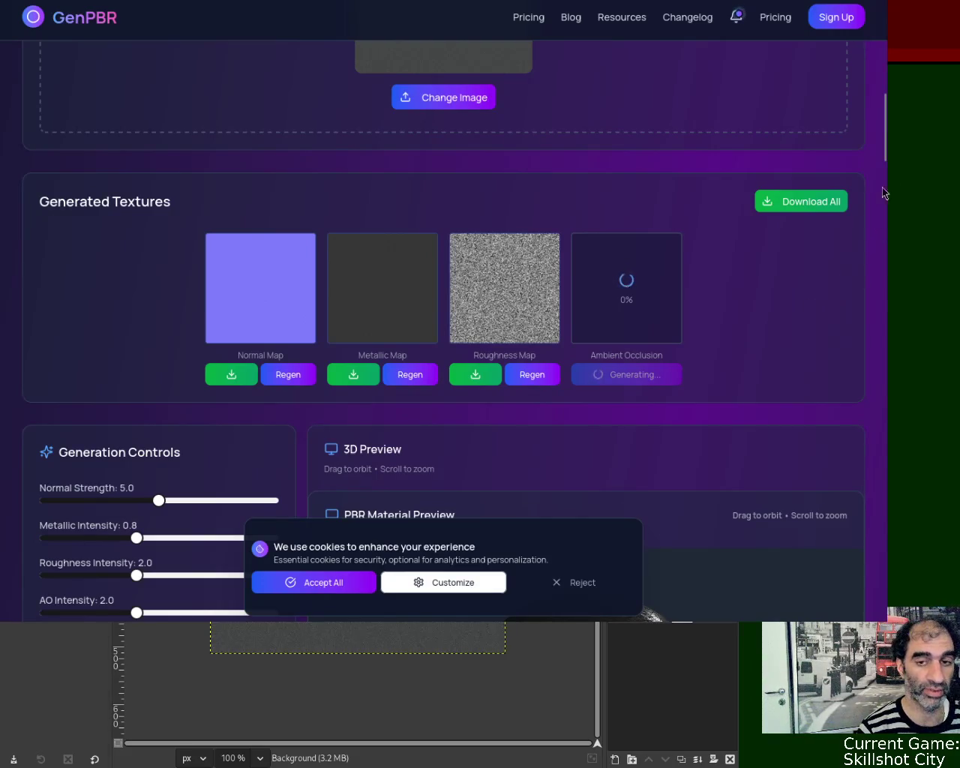
{"action": "left_click_drag", "start_coordinate": [886, 148], "coordinate": [886, 103]}
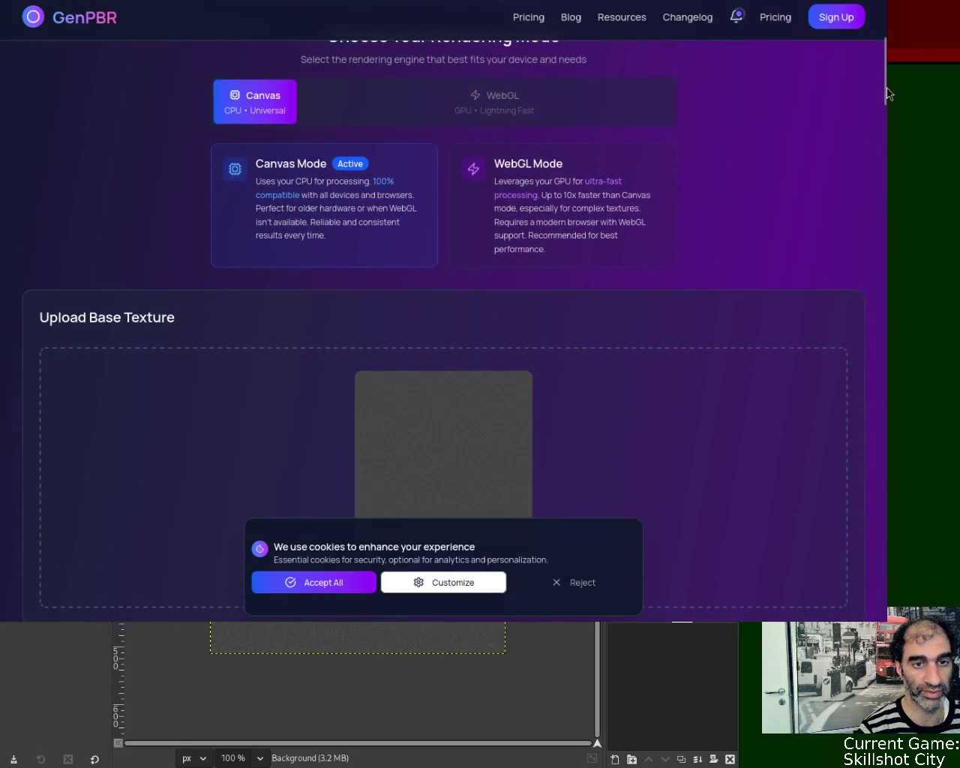
{"action": "left_click_drag", "start_coordinate": [886, 72], "coordinate": [880, 176]}
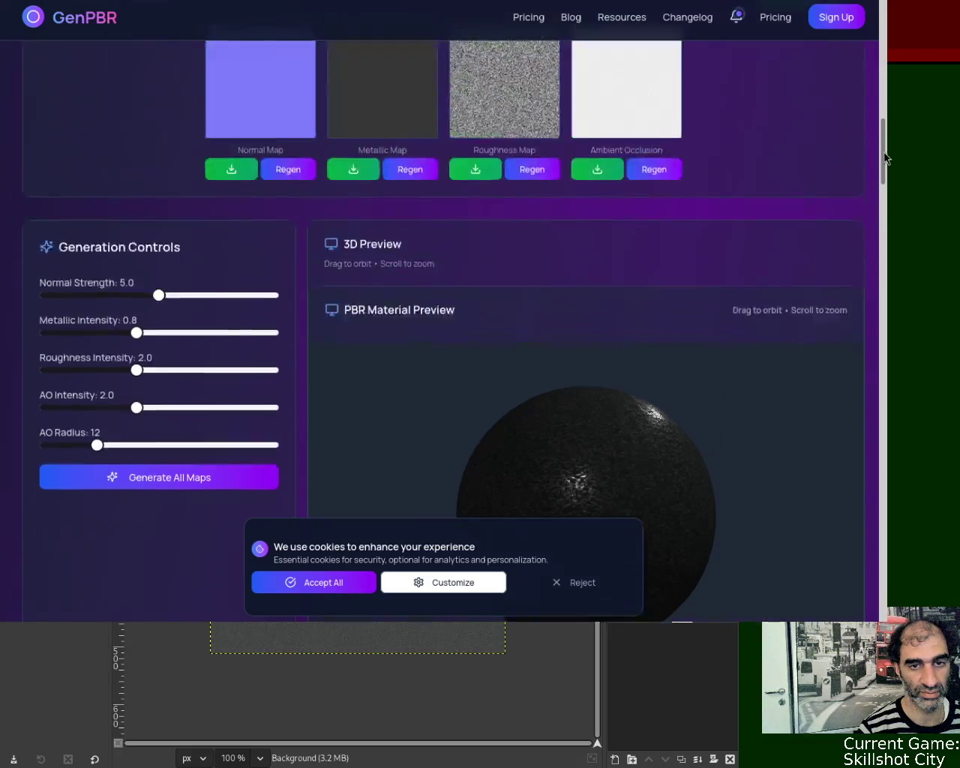
{"action": "left_click_drag", "start_coordinate": [880, 176], "coordinate": [884, 175]}
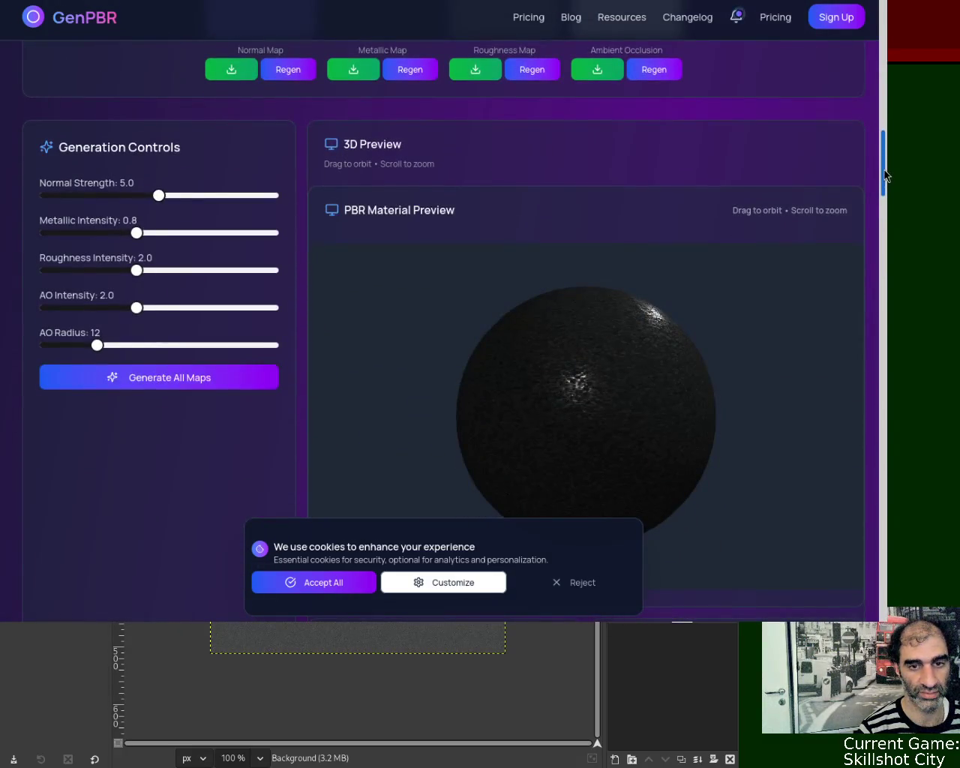
{"action": "scroll", "coordinate": [883, 174], "scroll_direction": "up", "scroll_amount": 3}
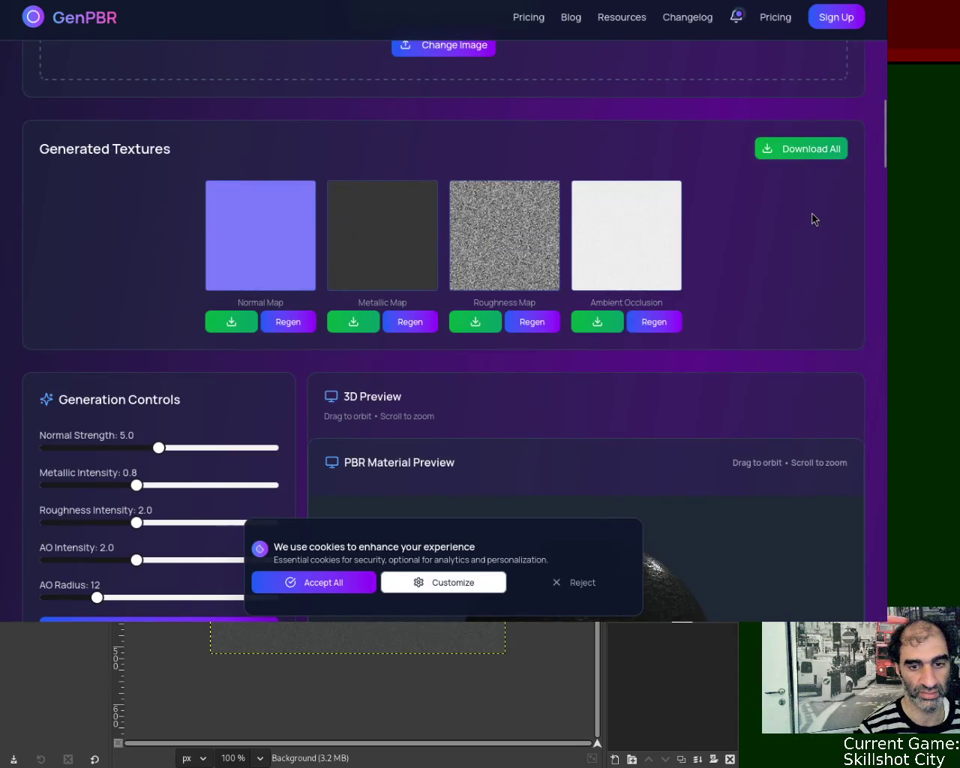
{"action": "scroll", "coordinate": [890, 187], "scroll_direction": "down", "scroll_amount": 4}
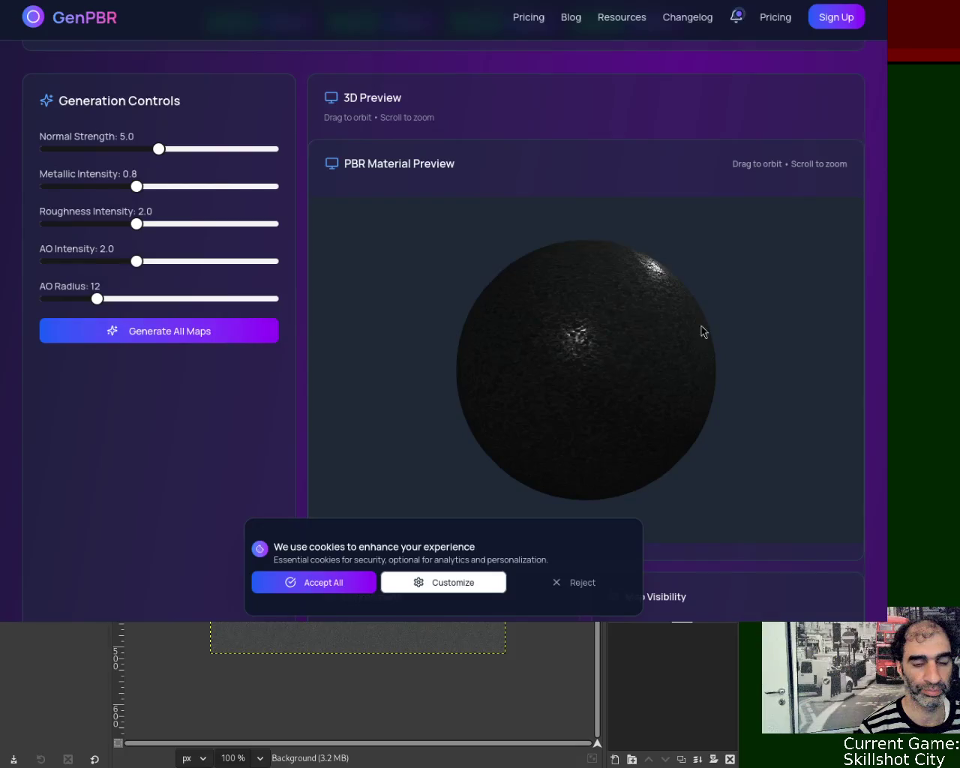
{"action": "key", "text": "ctrl+Tab"}
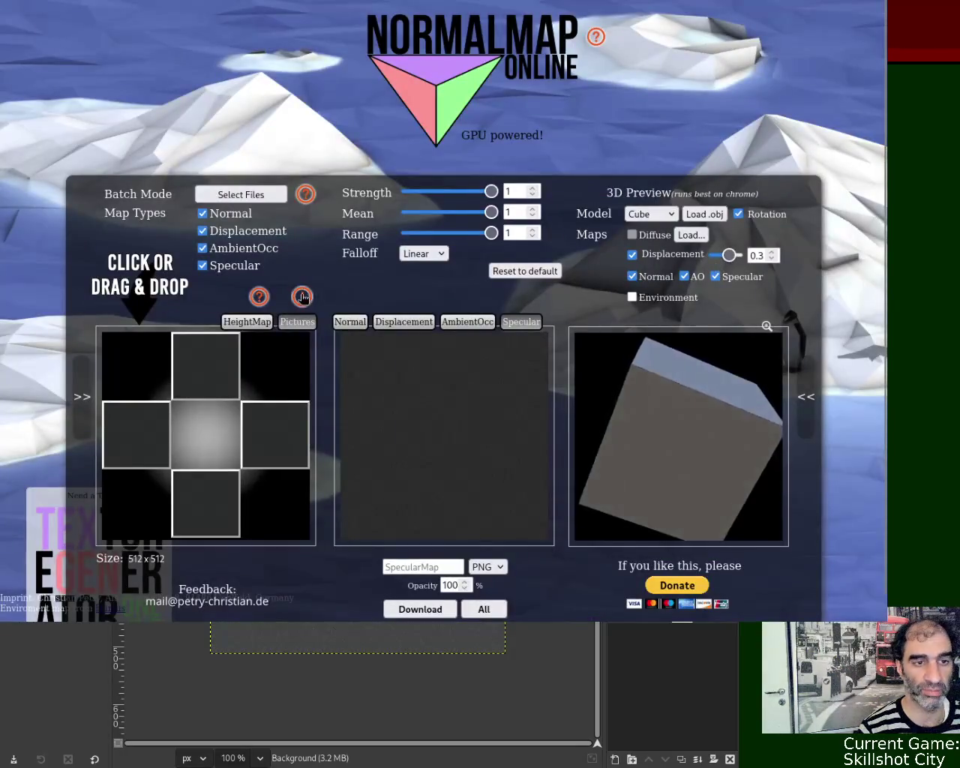
- Reload NormalMap Online, load the grey noise texture as height map, and view its specular map
{"action": "key", "text": "ctrl+l"}
{"action": "key", "text": "Return"}
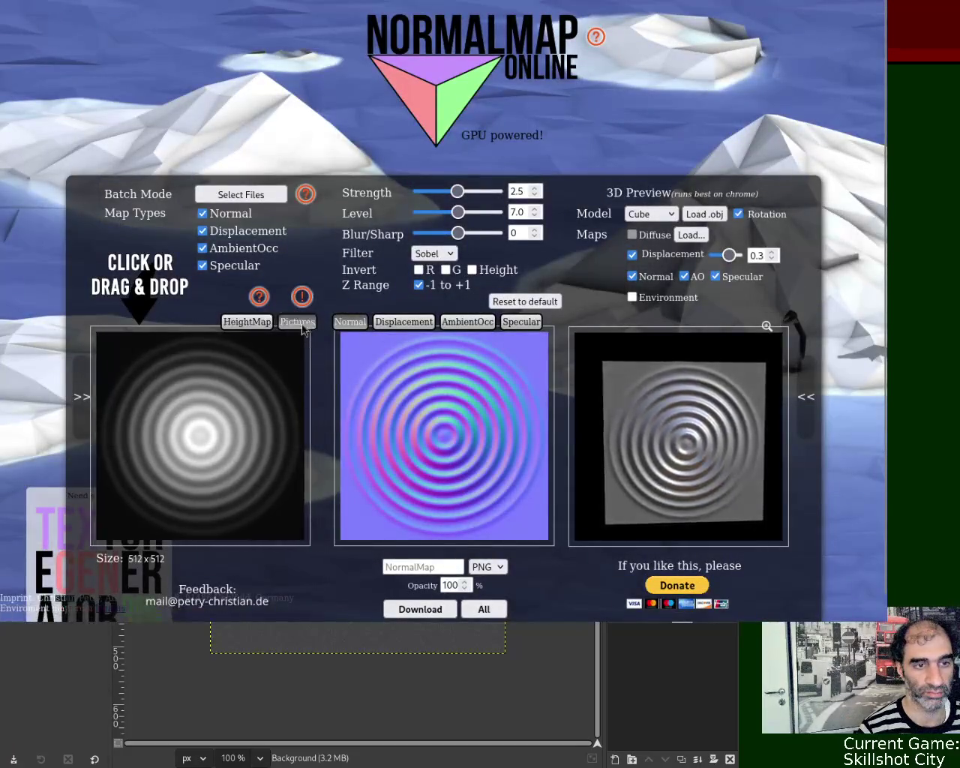
{"action": "left_click_drag", "start_coordinate": [222, 637], "coordinate": [268, 466]}
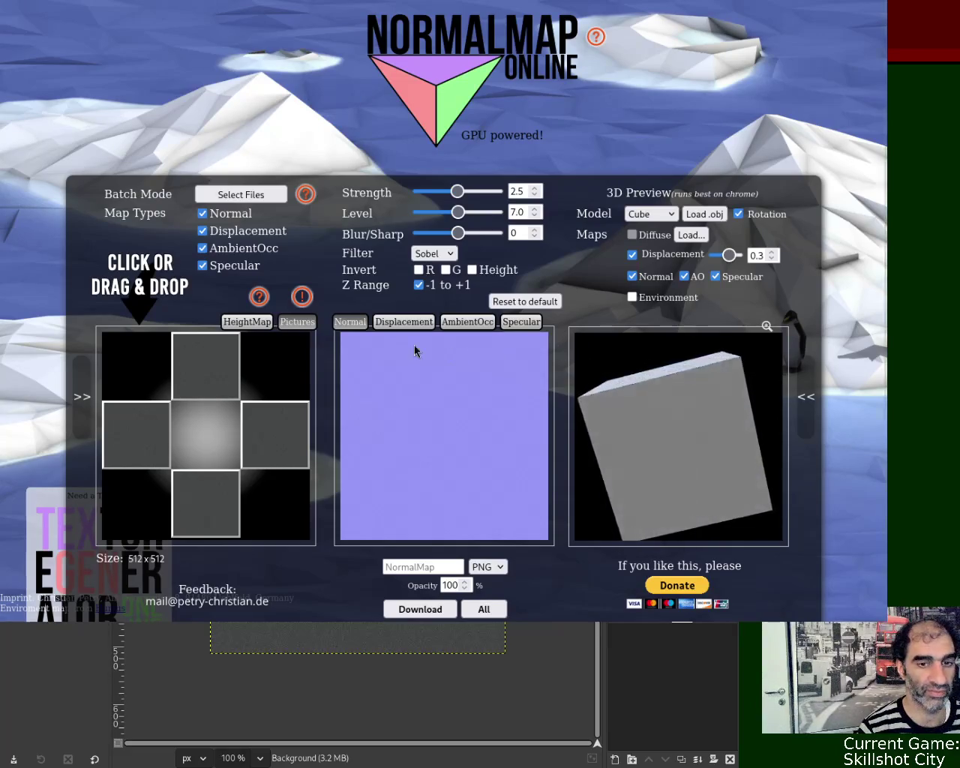
{"action": "left_click", "coordinate": [521, 321]}
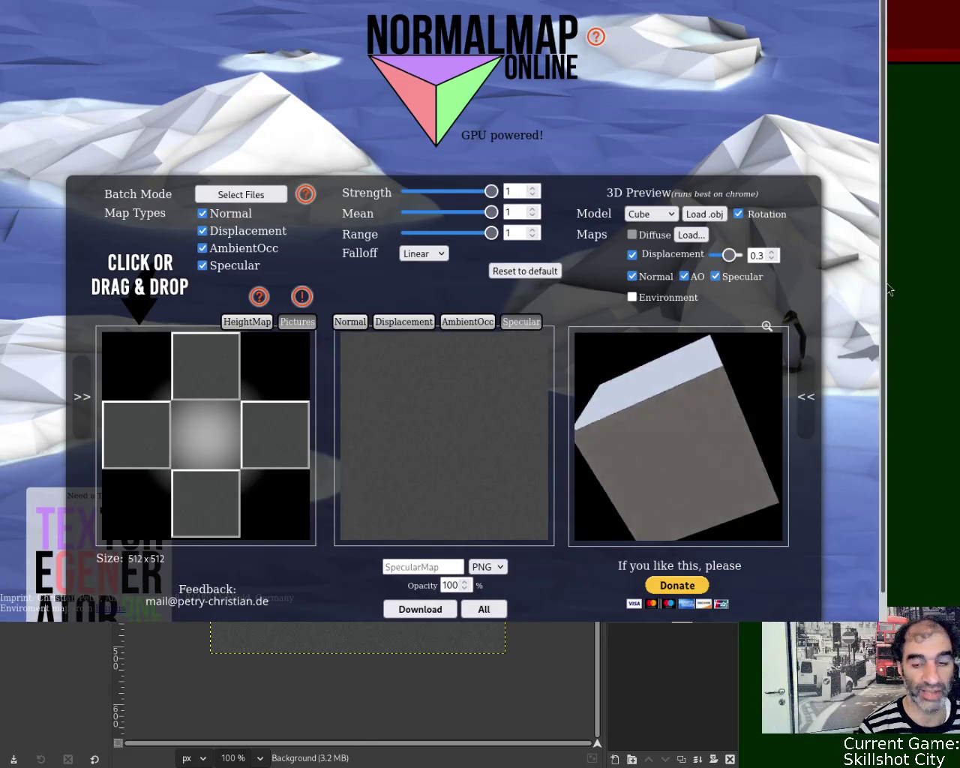
{"action": "scroll", "coordinate": [888, 238], "scroll_direction": "down", "scroll_amount": 1}
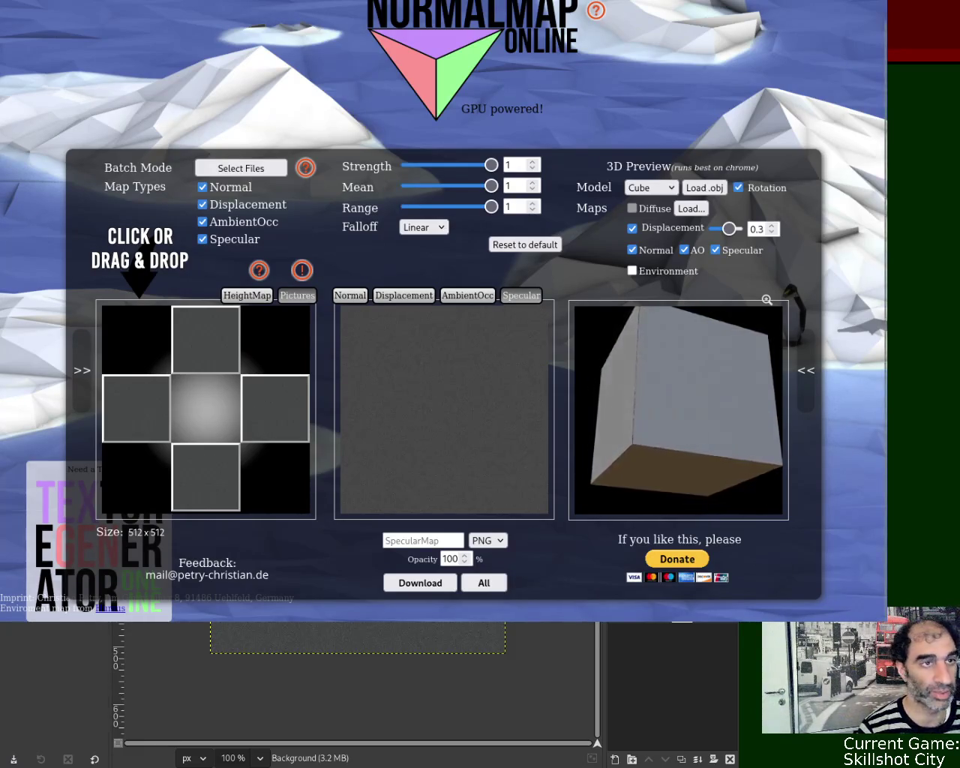
{"action": "key", "text": "ctrl+Tab"}
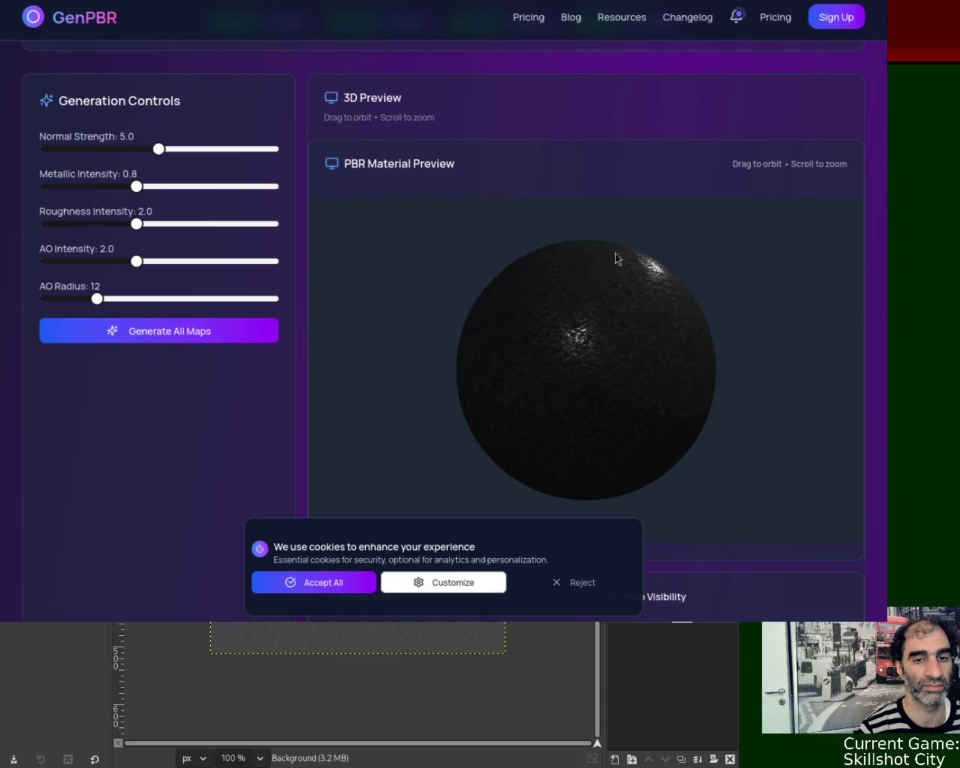
- Go back to the NormalMap Online tab
{"action": "key", "text": "ctrl+shift+Tab"}
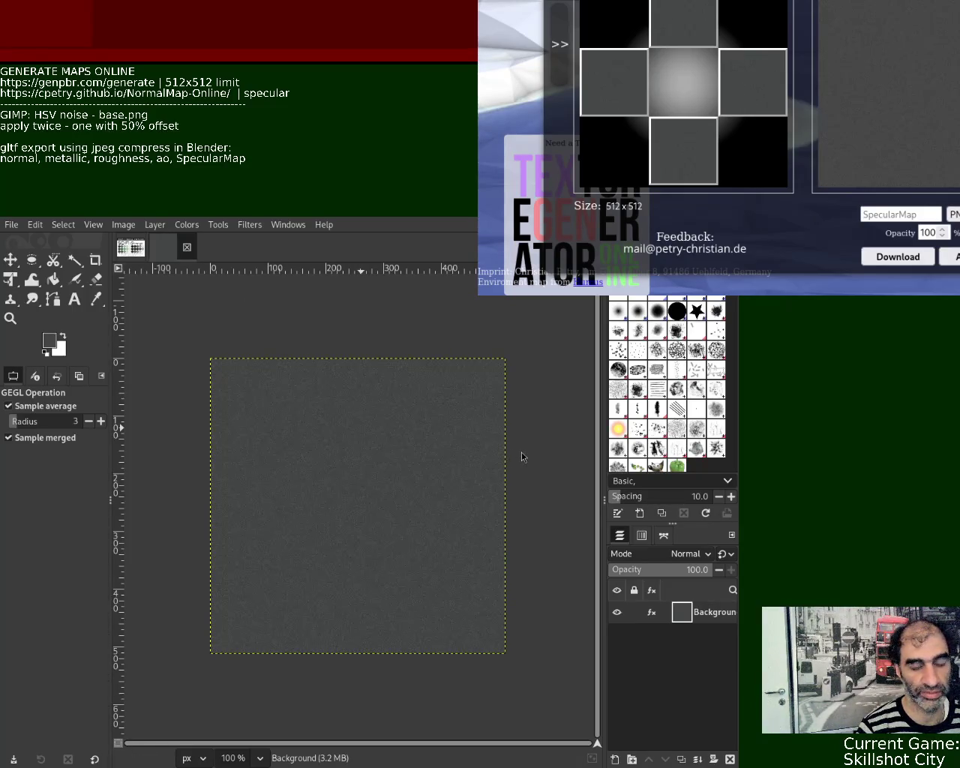
- Close the grey noise image and pick a light grey from the SCI-FI Grunge palette
{"action": "key", "text": "ctrl+w"}
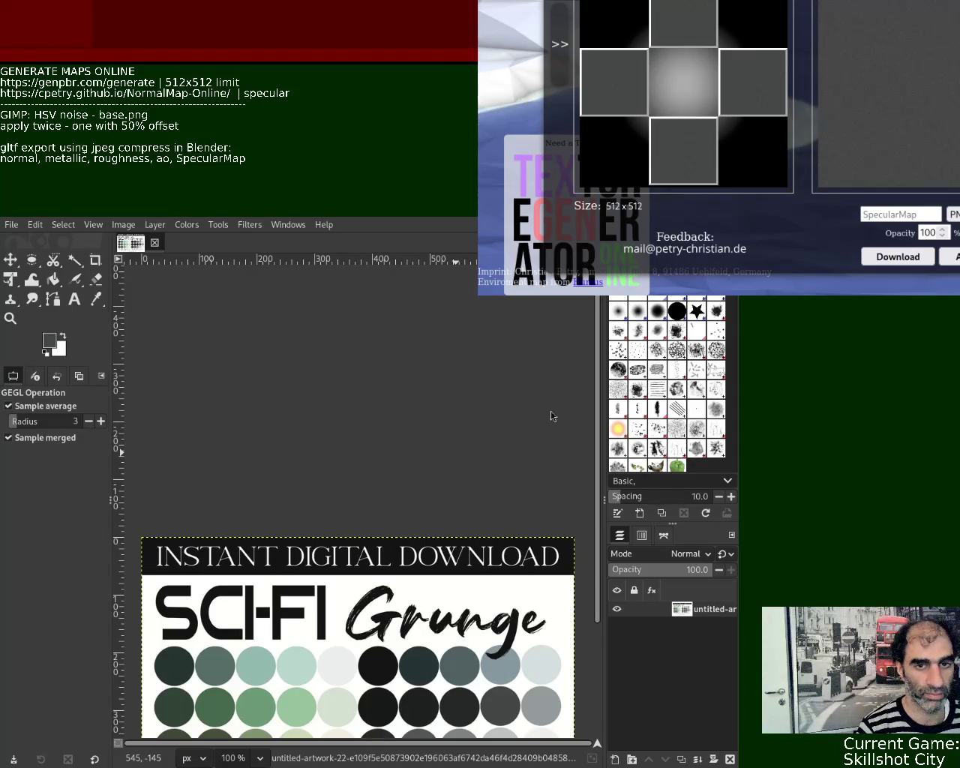
{"action": "scroll", "coordinate": [597, 427], "scroll_direction": "down", "scroll_amount": 5}
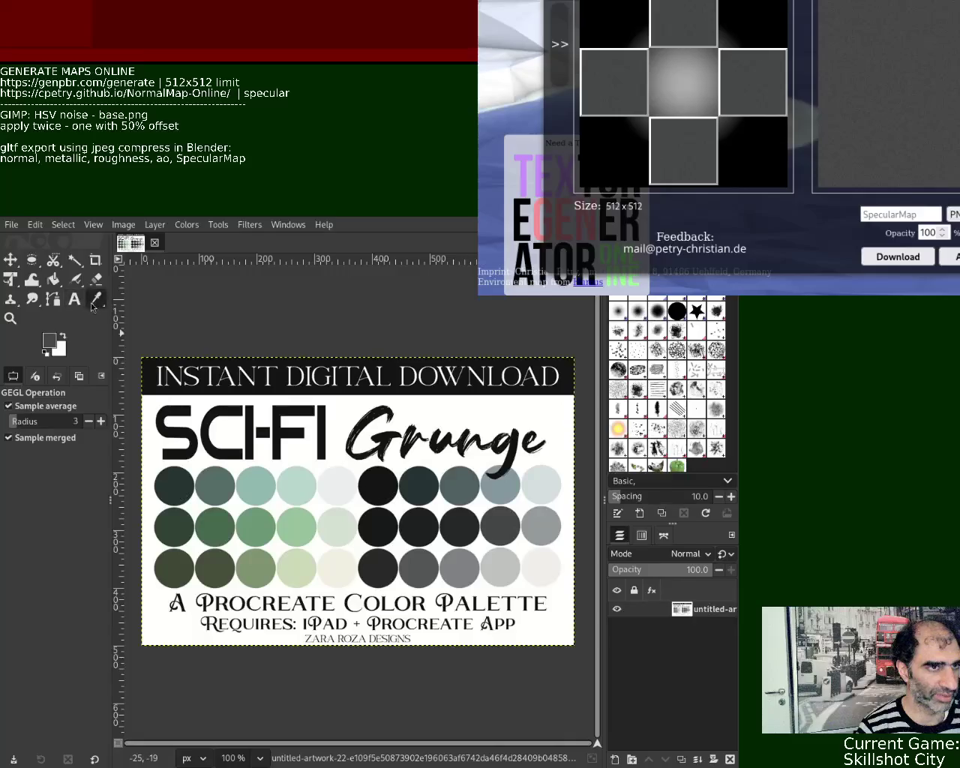
{"action": "left_click", "coordinate": [90, 302]}
{"action": "left_click", "coordinate": [543, 525]}
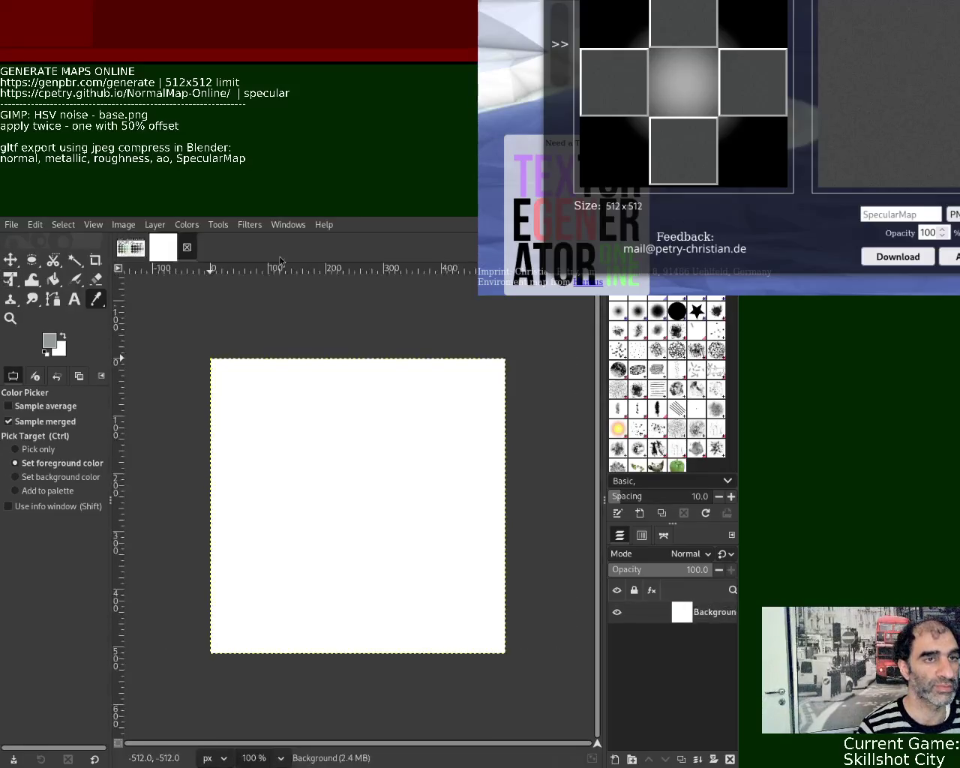
- Bucket-fill the new white canvas with the light grey and reapply the noise filter
{"action": "left_click", "coordinate": [50, 283]}
{"action": "left_click", "coordinate": [303, 401]}
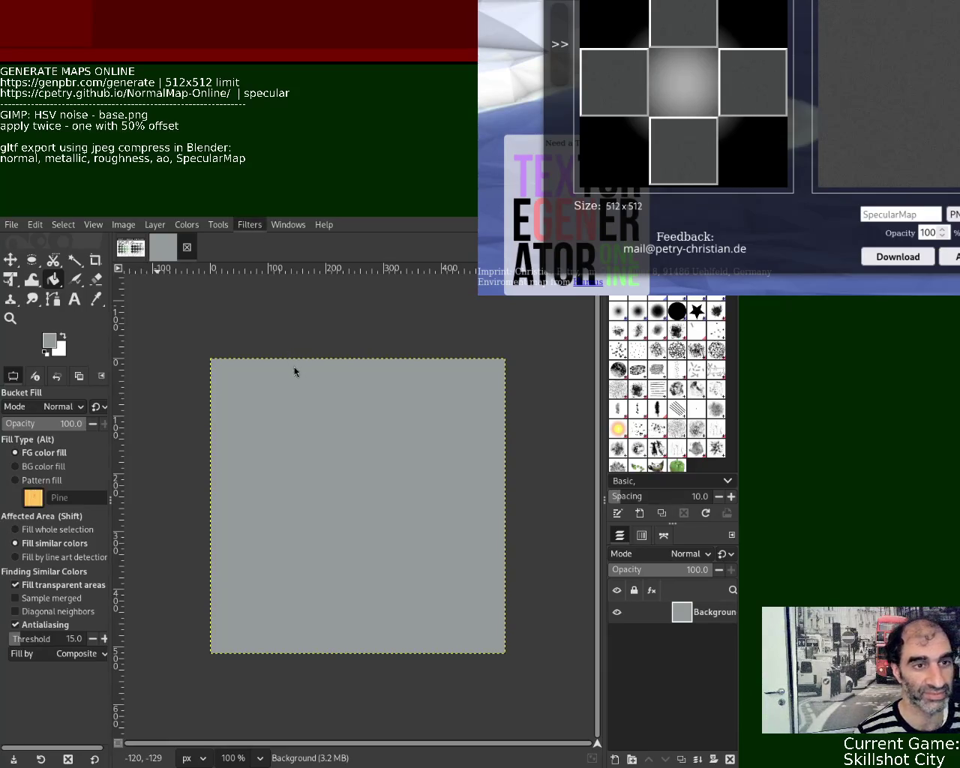
{"action": "key", "text": "ctrl+f"}
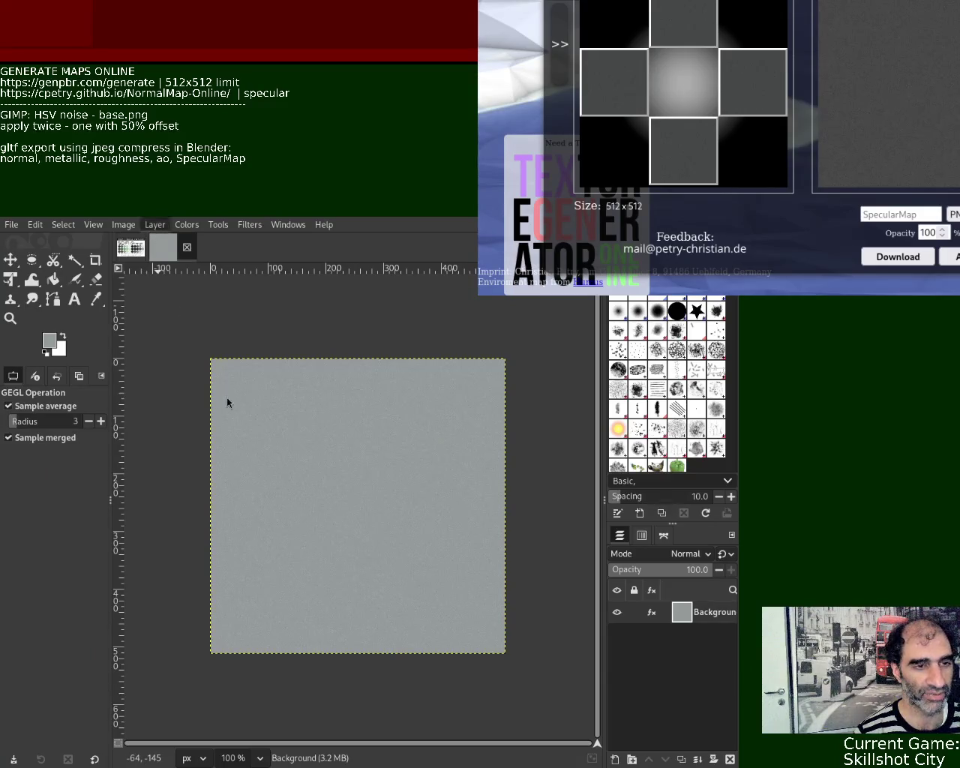
- Offset the image by half, add noise again, then undo back to the plain white canvas
{"action": "key", "text": "ctrl+shift+o"}
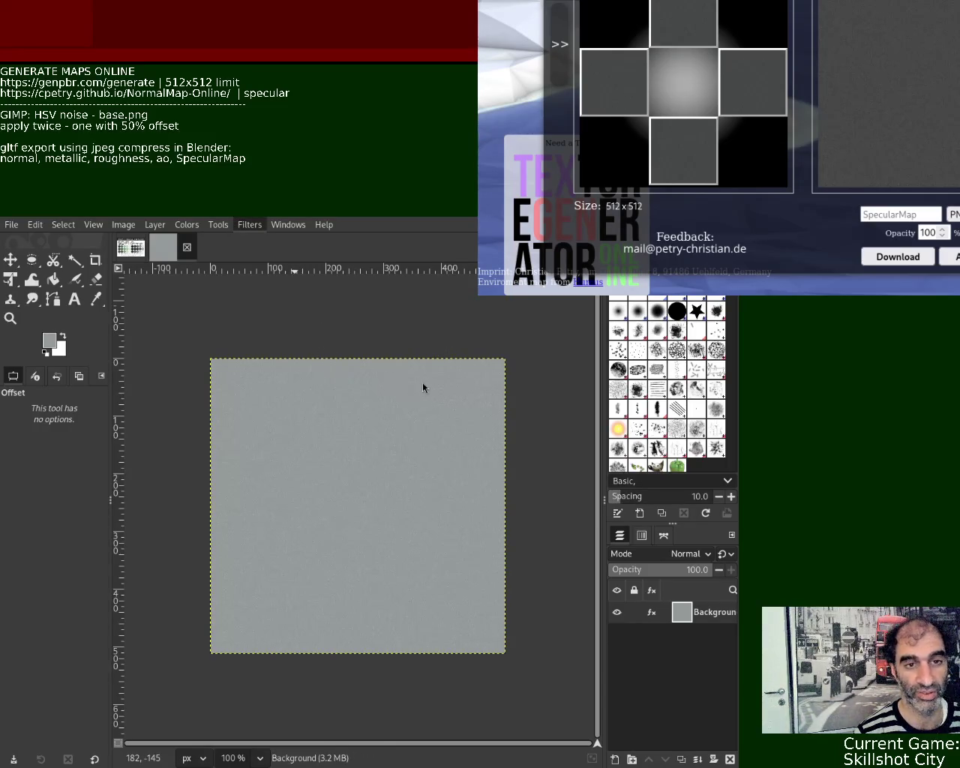
{"action": "key", "text": "Return"}
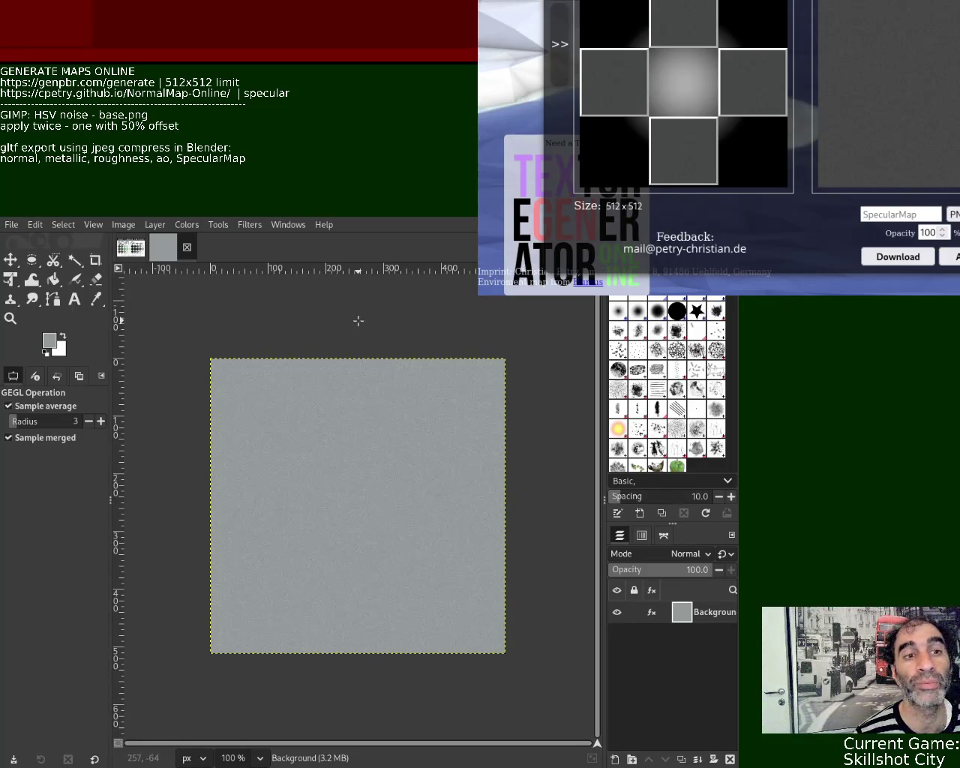
{"action": "key", "text": "ctrl+z"}
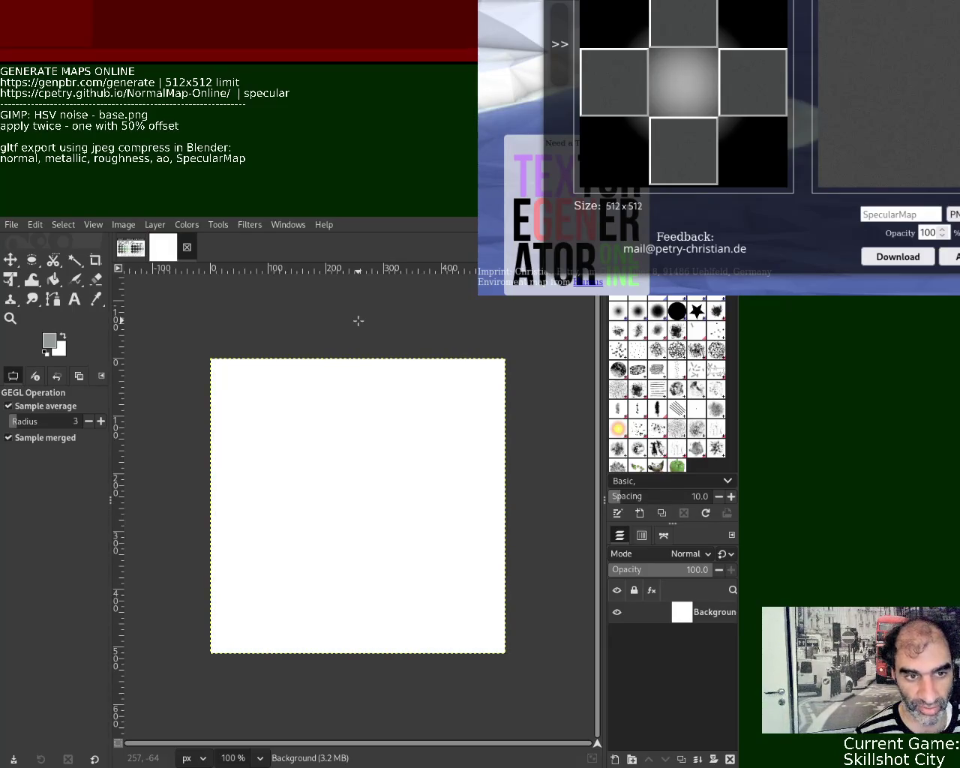
- Redo the fill, close the image, then bucket-fill a new image with palette grey and add noise
{"action": "key", "text": "ctrl+comma"}
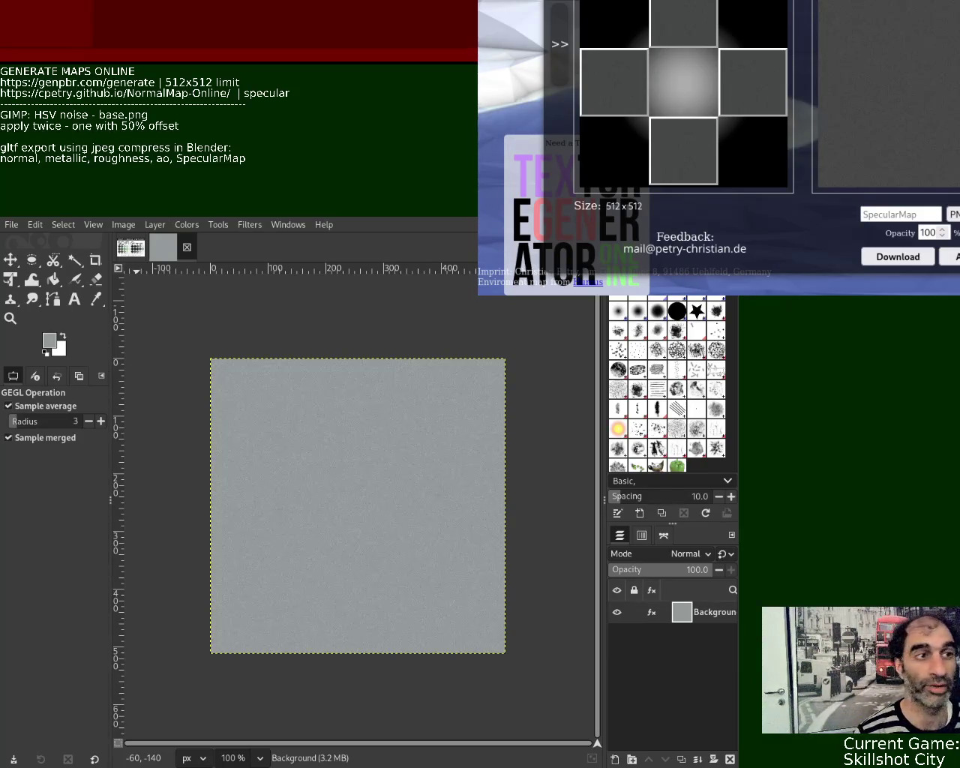
{"action": "left_click", "coordinate": [187, 247]}
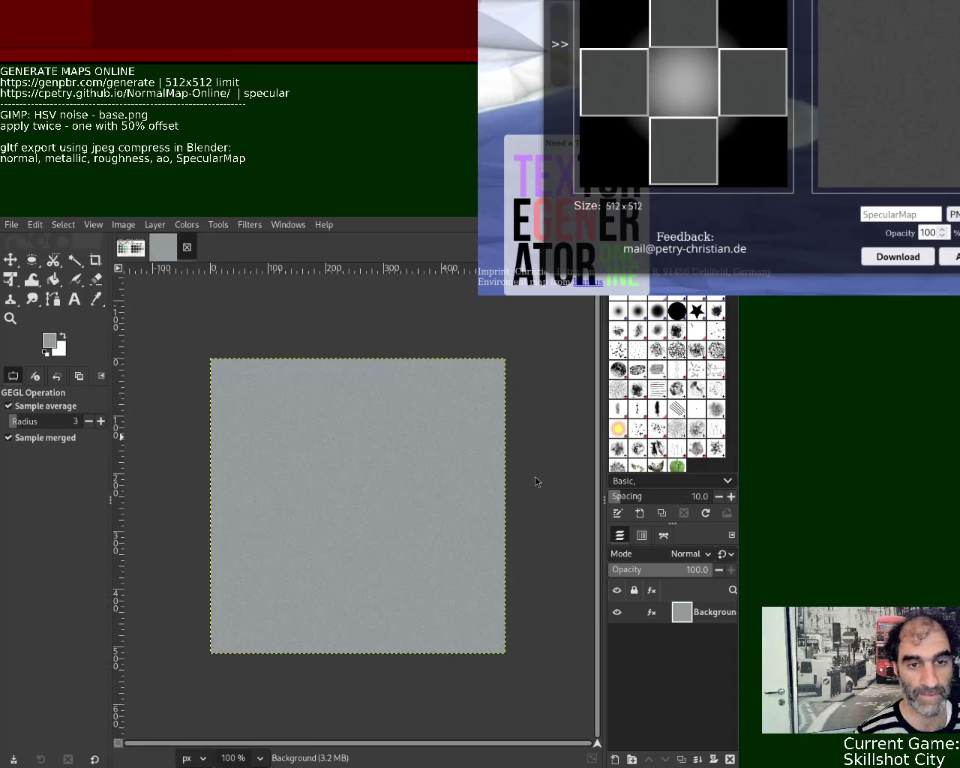
{"action": "left_click", "coordinate": [96, 299]}
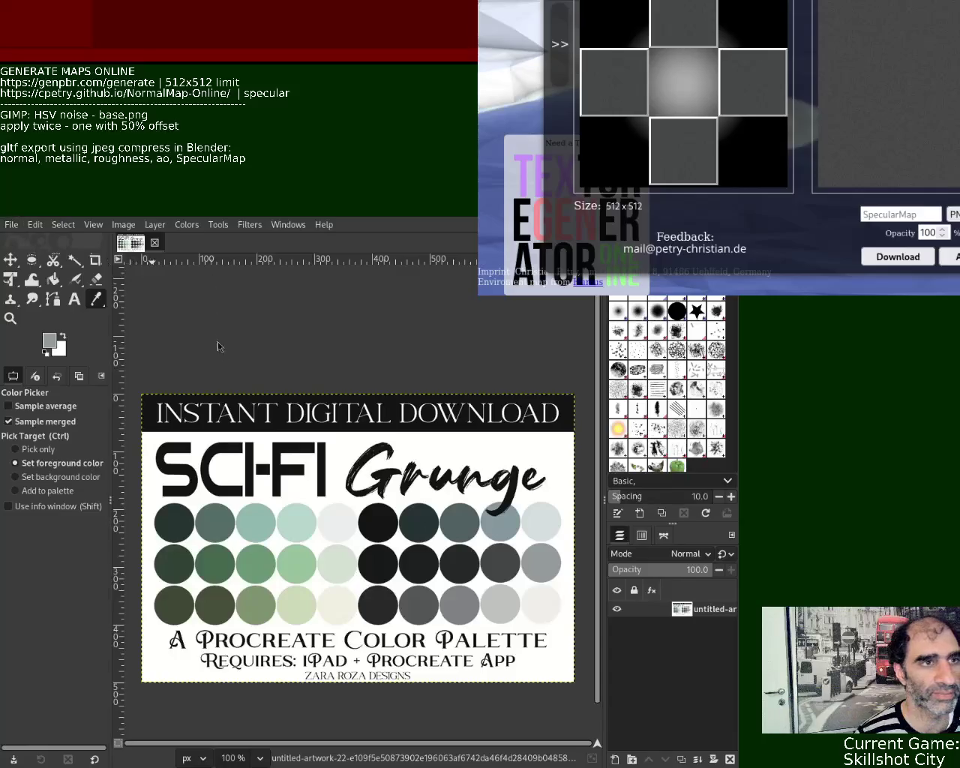
{"action": "left_click", "coordinate": [60, 283]}
{"action": "left_click", "coordinate": [302, 486]}
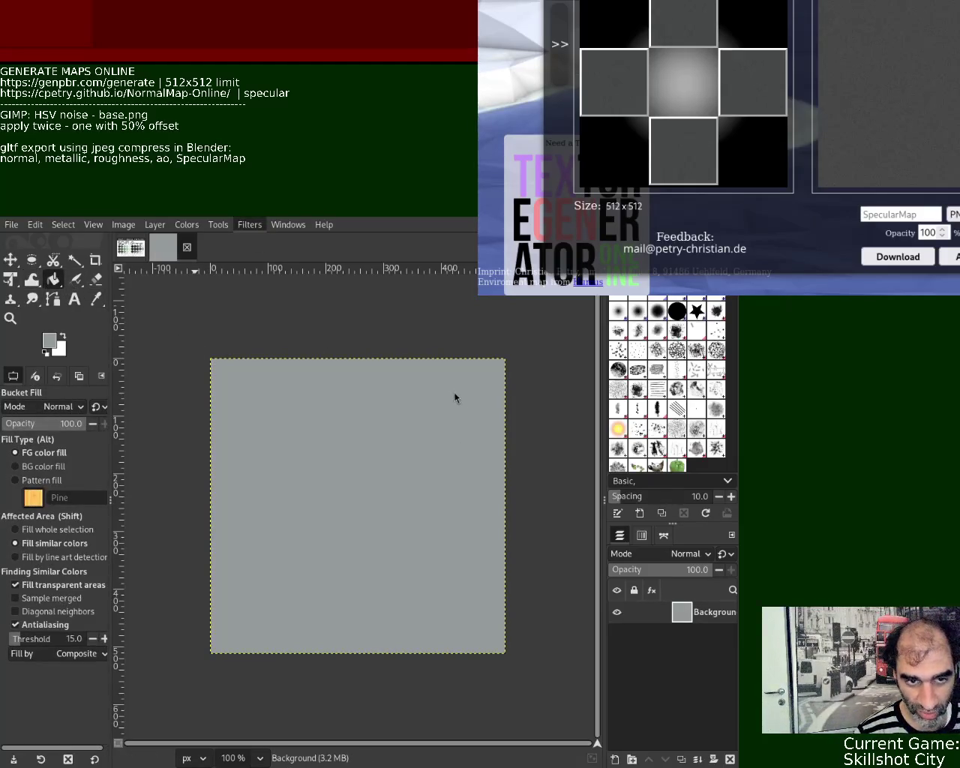
{"action": "key", "text": "ctrl+f"}
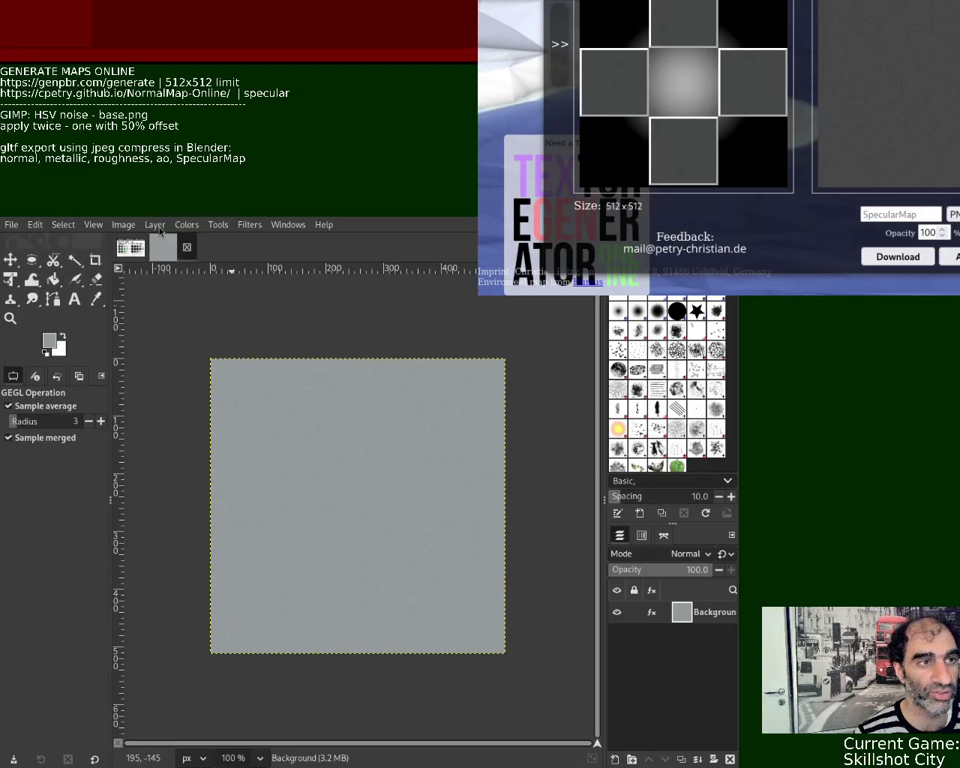
- Offset the new grey image by half and add noise again for seamless tiling
{"action": "key", "text": "ctrl+shift+o"}
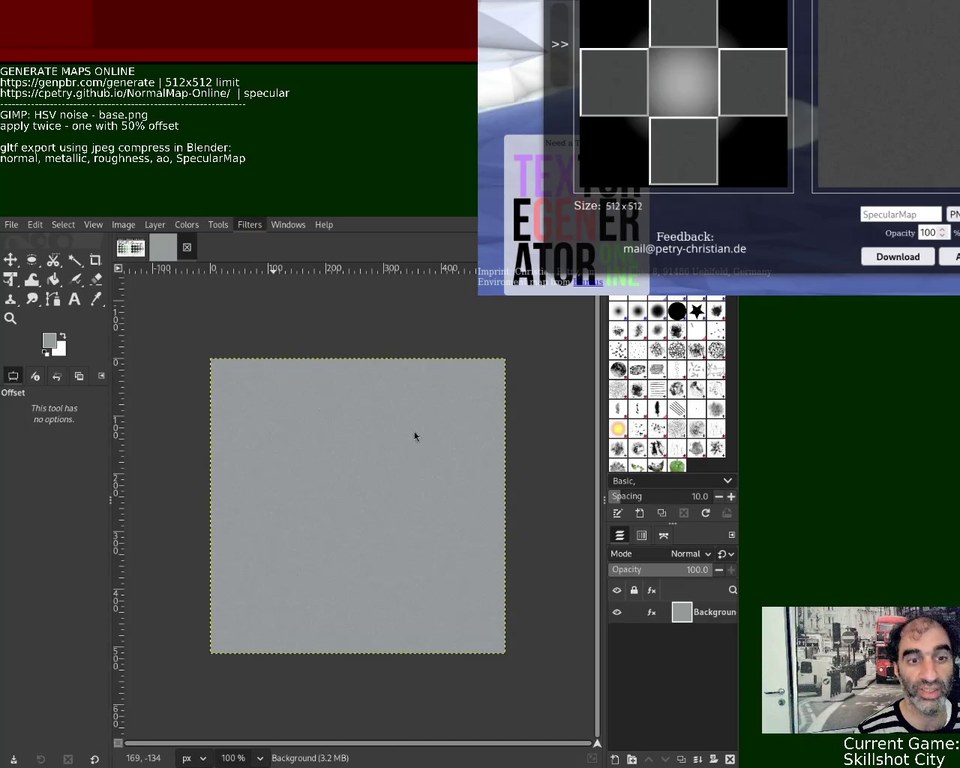
{"action": "key", "text": "Return"}
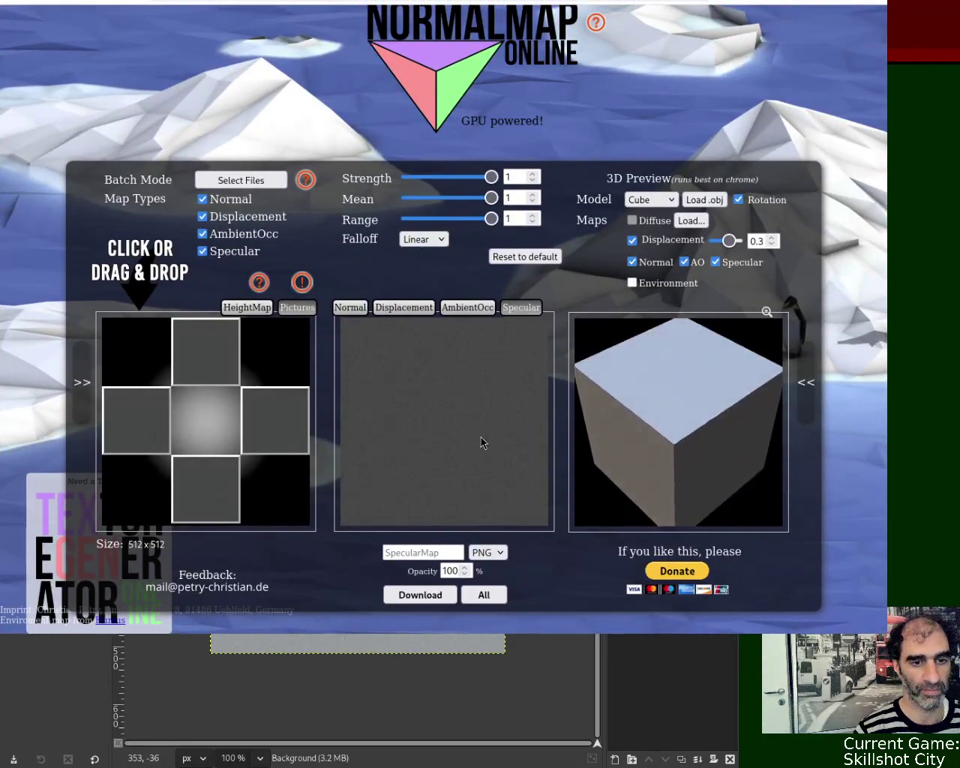
- Reload the GenPBR page and scroll to its empty Upload Base Texture section
{"action": "key", "text": "ctrl+Tab"}
{"action": "left_click", "coordinate": [266, 1]}
{"action": "key", "text": "Return"}
{"action": "left_click_drag", "start_coordinate": [887, 73], "coordinate": [888, 140]}
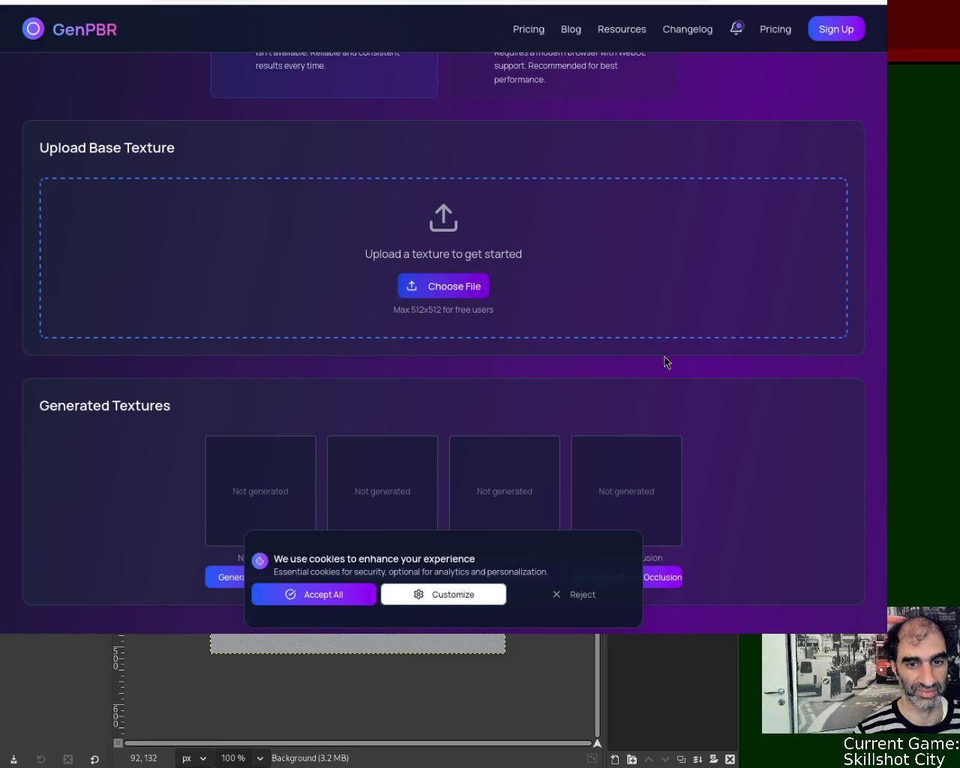
- Paste the grey noise texture into GenPBR as the base texture
{"action": "key", "text": "ctrl+v"}
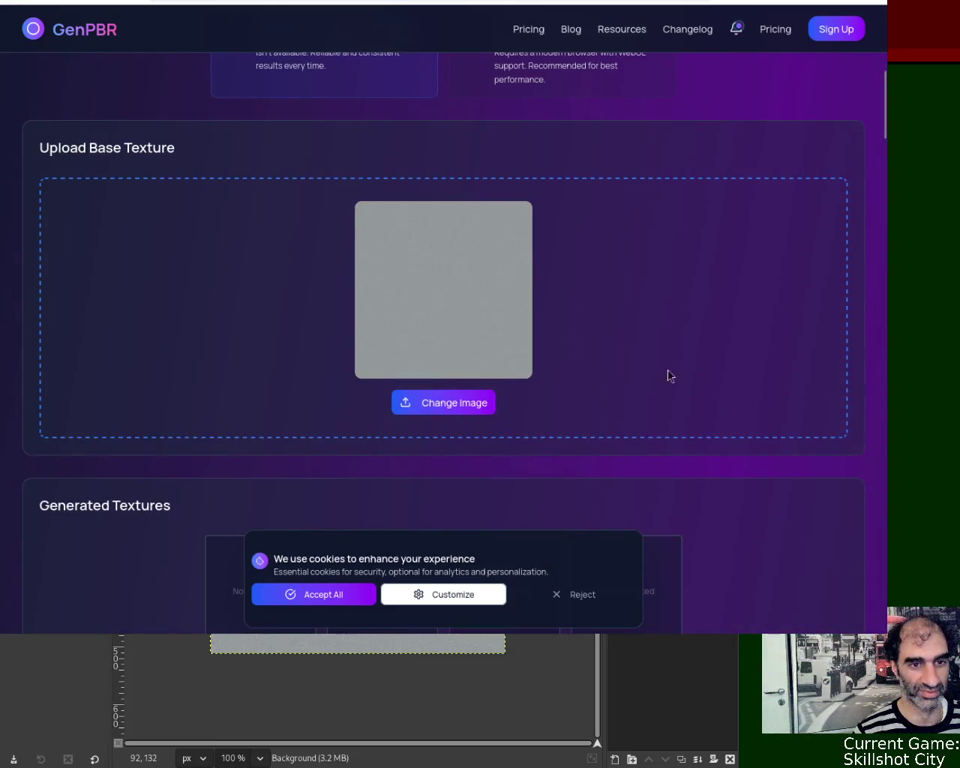
{"action": "scroll", "coordinate": [622, 337], "scroll_direction": "down", "scroll_amount": 3}
{"action": "scroll", "coordinate": [615, 285], "scroll_direction": "down", "scroll_amount": 5}
{"action": "scroll", "coordinate": [608, 227], "scroll_direction": "up", "scroll_amount": 4}
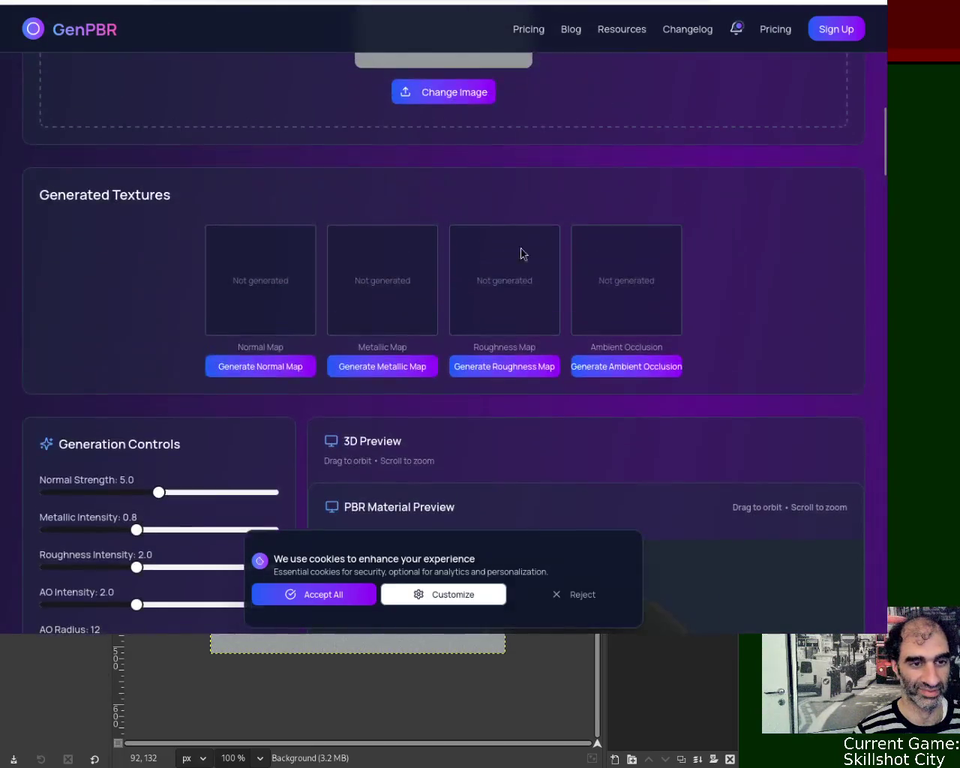
- Generate its normal, metallic, roughness and ambient occlusion maps
{"action": "left_click", "coordinate": [271, 368]}
{"action": "left_click", "coordinate": [383, 367]}
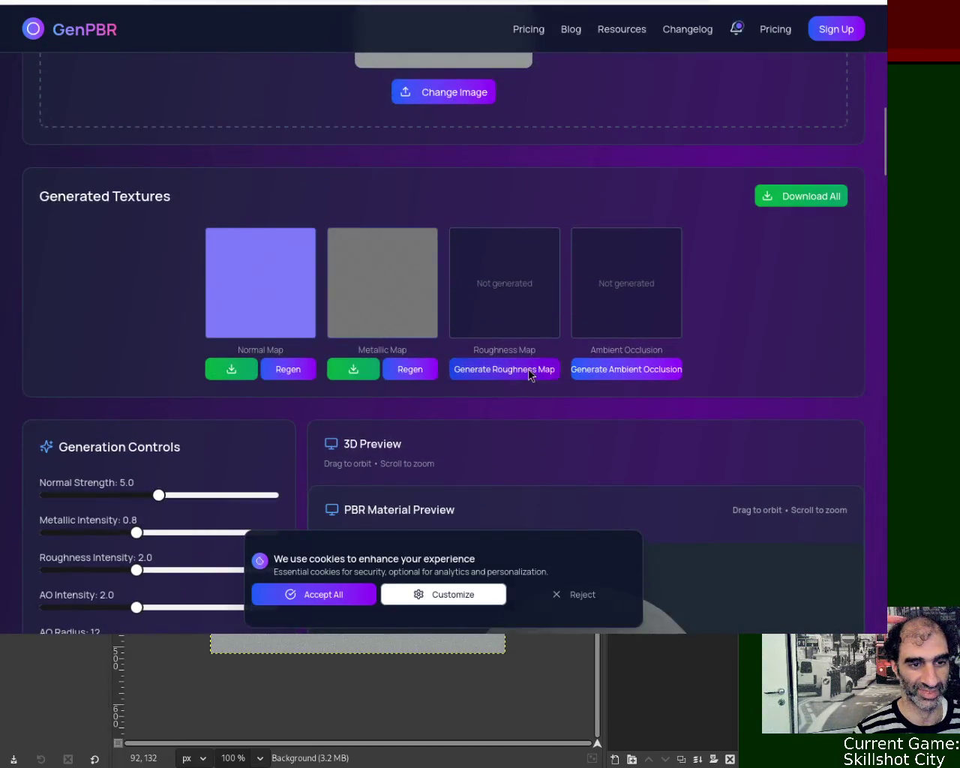
{"action": "left_click", "coordinate": [530, 369]}
{"action": "left_click", "coordinate": [611, 363]}
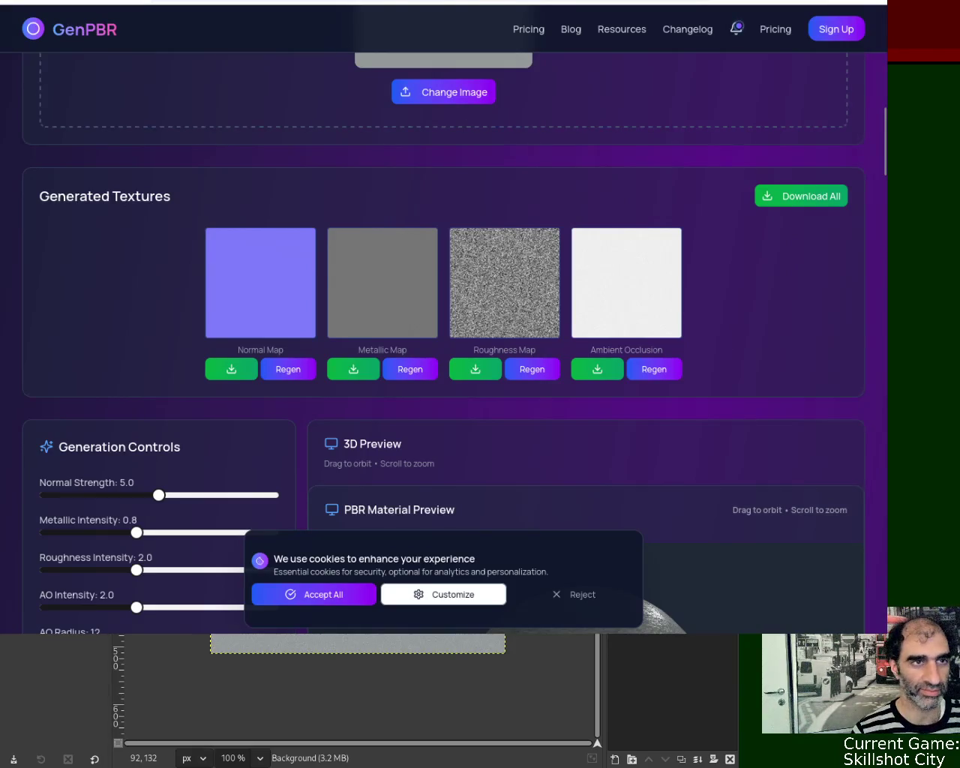
{"action": "key", "text": "ctrl+Tab"}
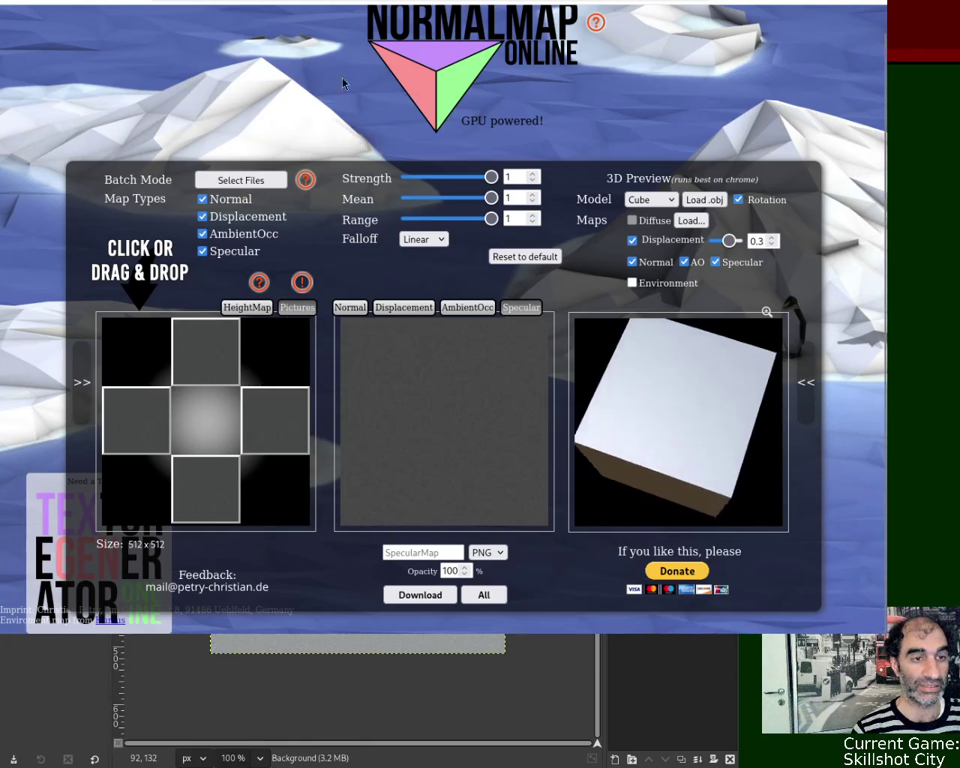
- Reload NormalMap Online, load the grey texture as Pictures, and preview its Specular map
{"action": "key", "text": "ctrl+l"}
{"action": "key", "text": "Return"}
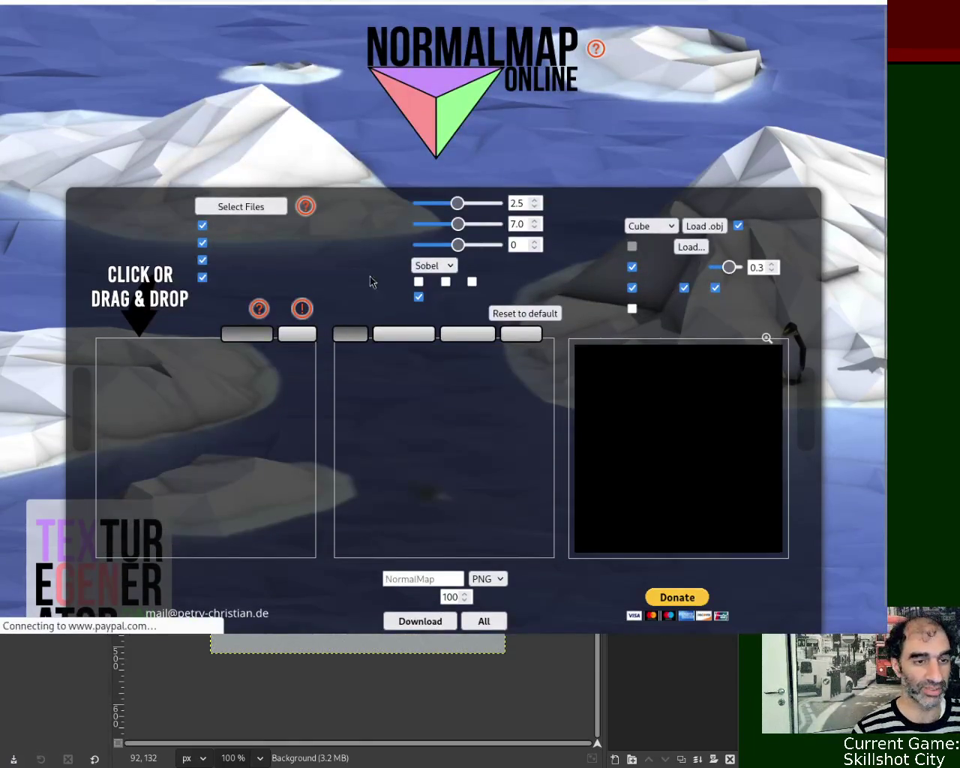
{"action": "left_click", "coordinate": [298, 335]}
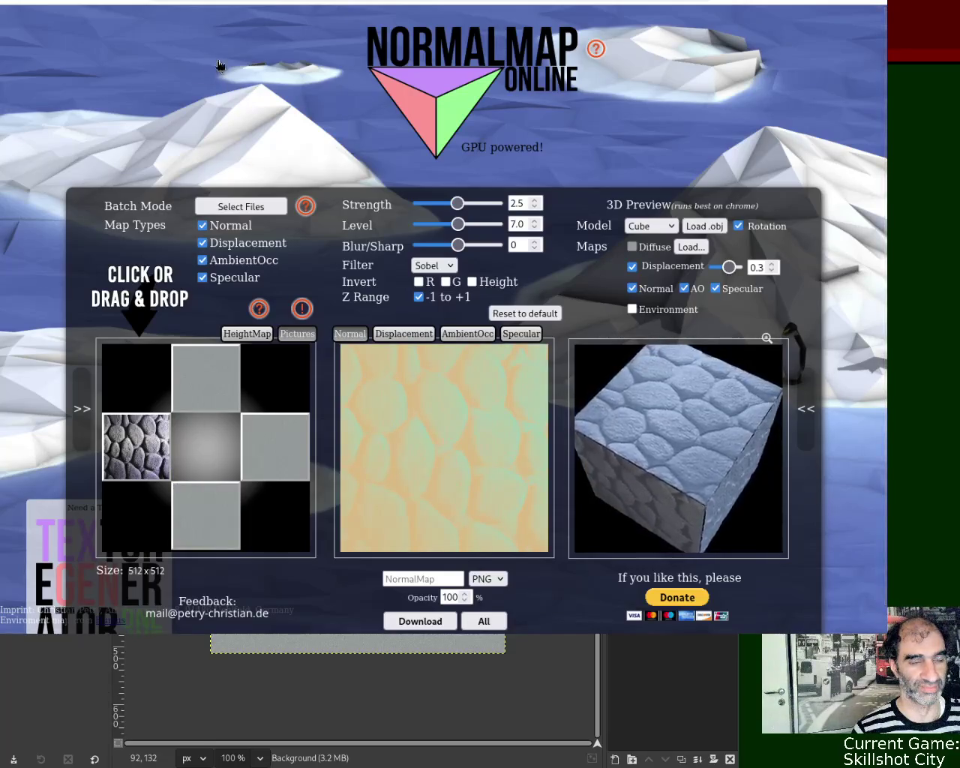
{"action": "left_click", "coordinate": [521, 334]}
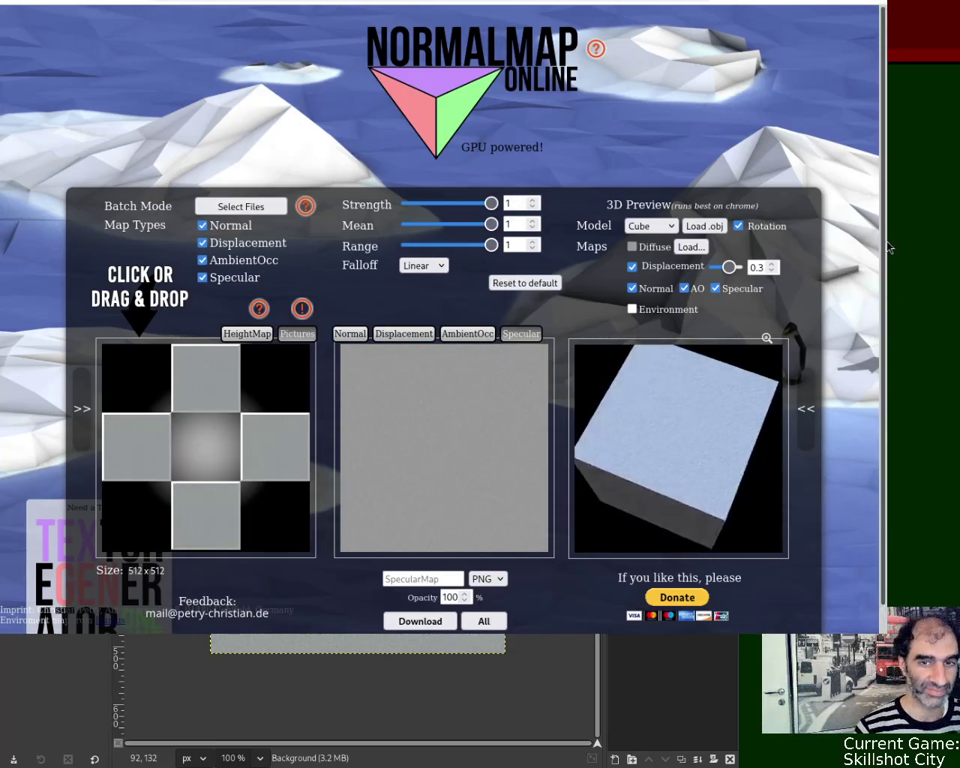
{"action": "scroll", "coordinate": [663, 431], "scroll_direction": "down", "scroll_amount": 1}
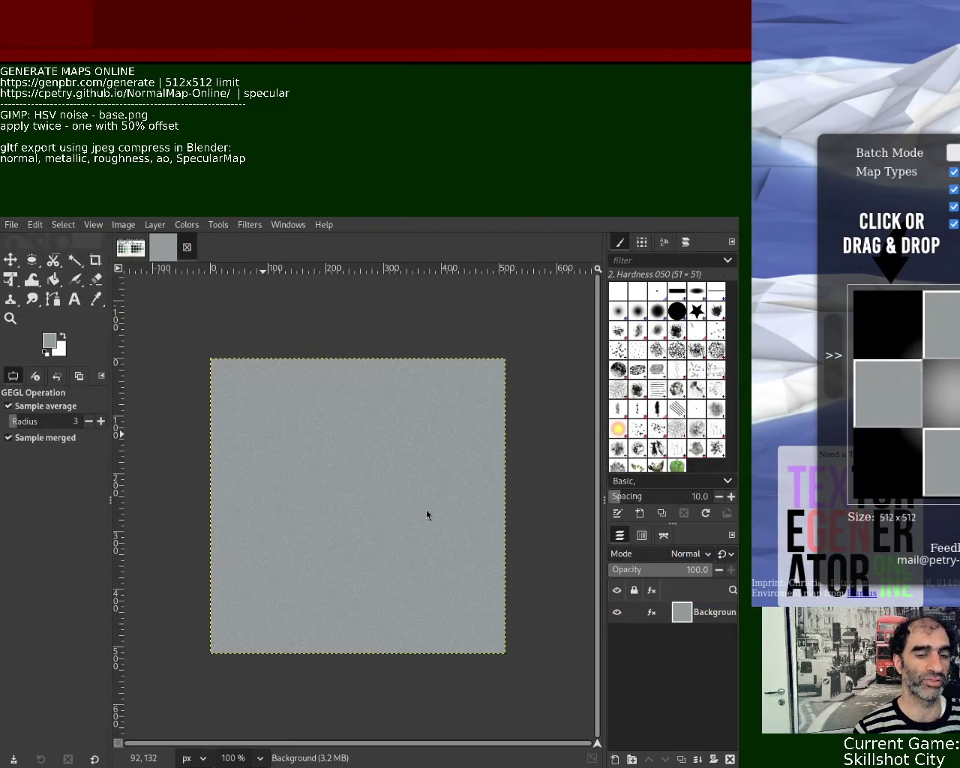
- Sample a dark olive green from the Sci-Fi Grunge palette as the foreground colour
{"action": "left_click", "coordinate": [130, 247]}
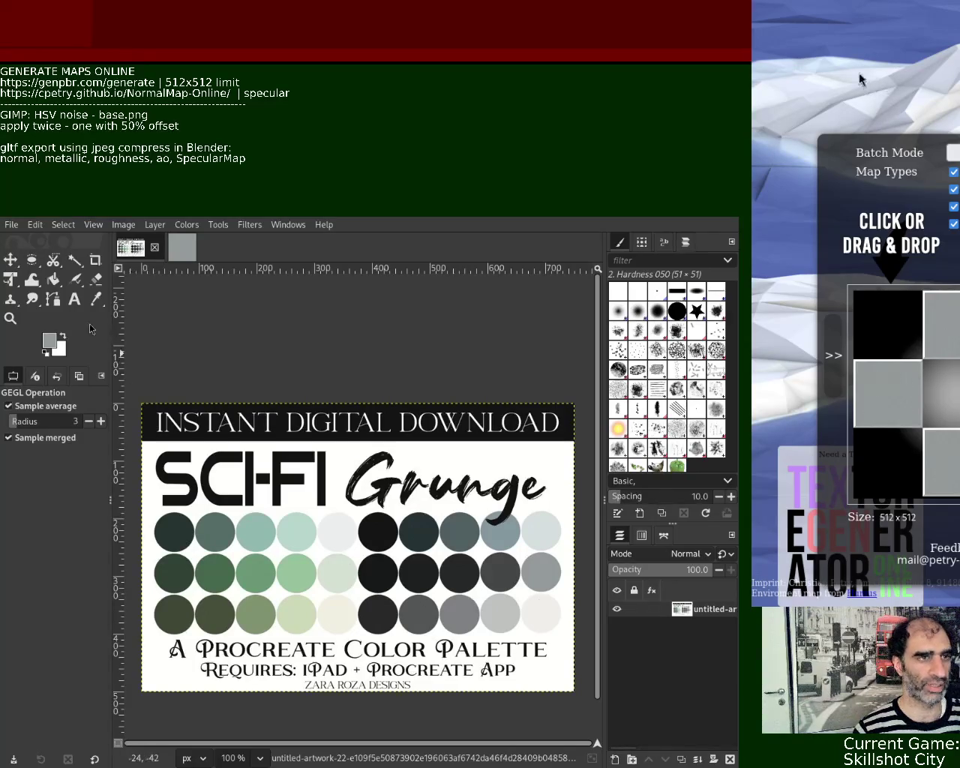
{"action": "left_click", "coordinate": [95, 298]}
{"action": "left_click", "coordinate": [176, 610]}
- Close the grey noise image and bucket-fill a new blank canvas with the dark green
{"action": "left_click", "coordinate": [172, 248]}
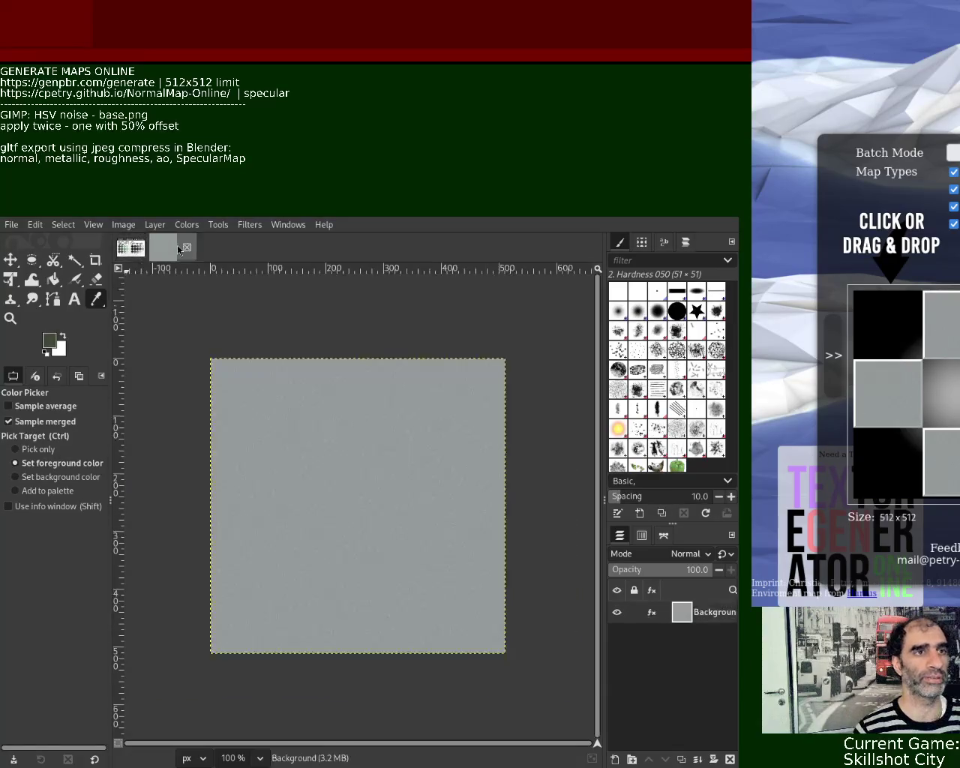
{"action": "left_click", "coordinate": [188, 249]}
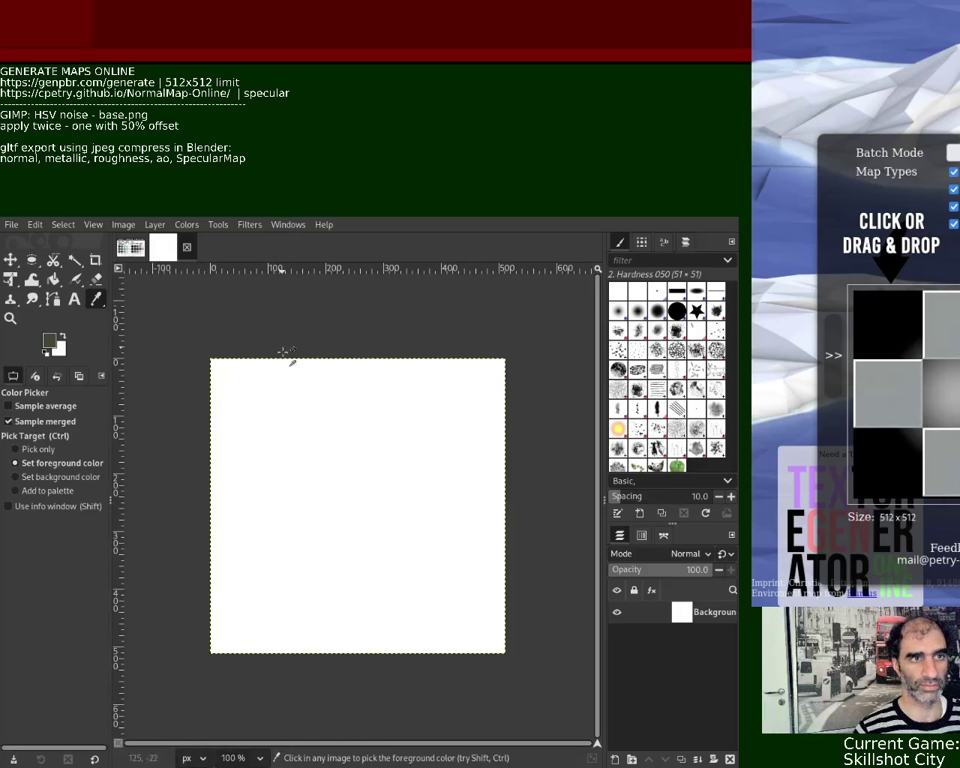
{"action": "left_click", "coordinate": [53, 279]}
{"action": "left_click", "coordinate": [232, 413]}
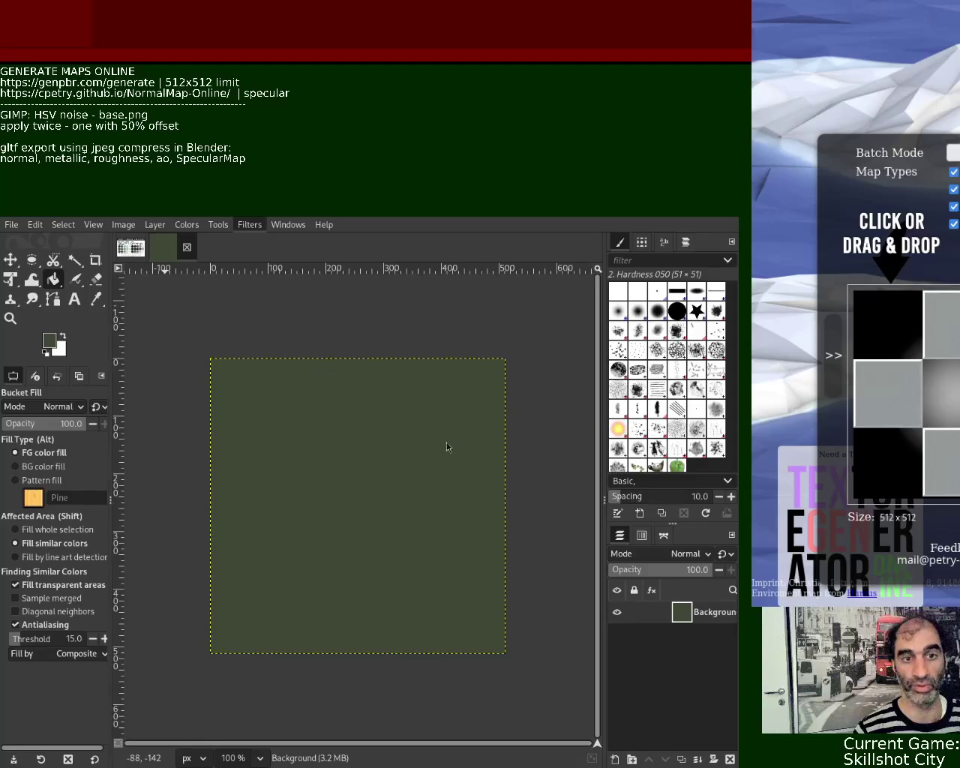
- Add HSV noise to the green canvas, offset it by half, and reapply the noise
{"action": "key", "text": "ctrl+f"}
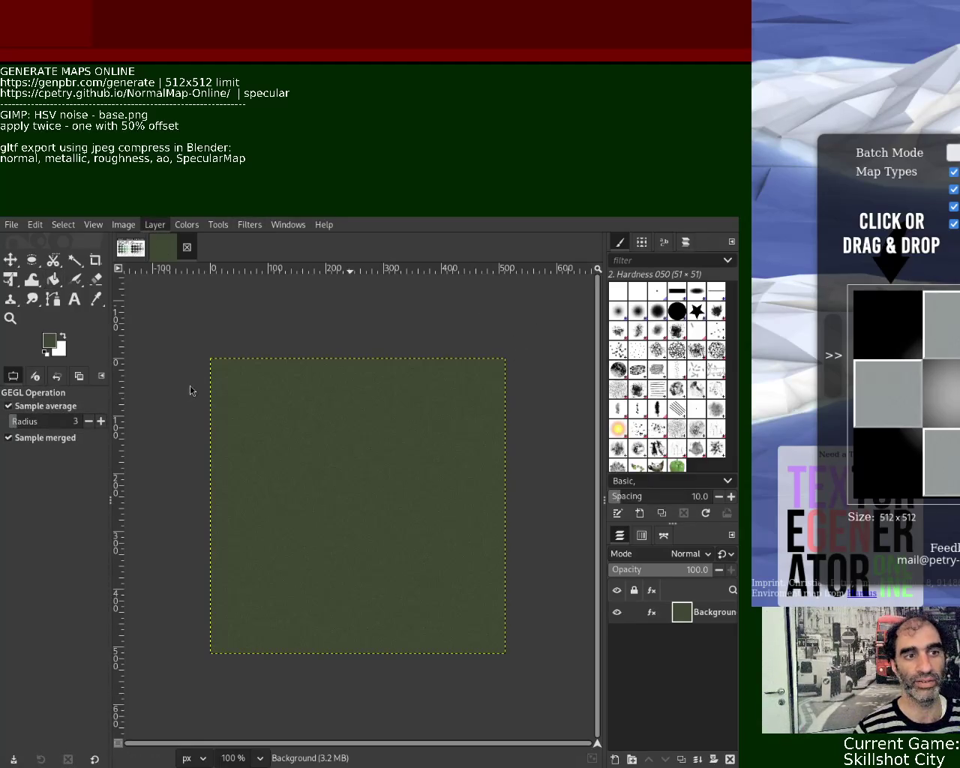
{"action": "key", "text": "ctrl+shift+o"}
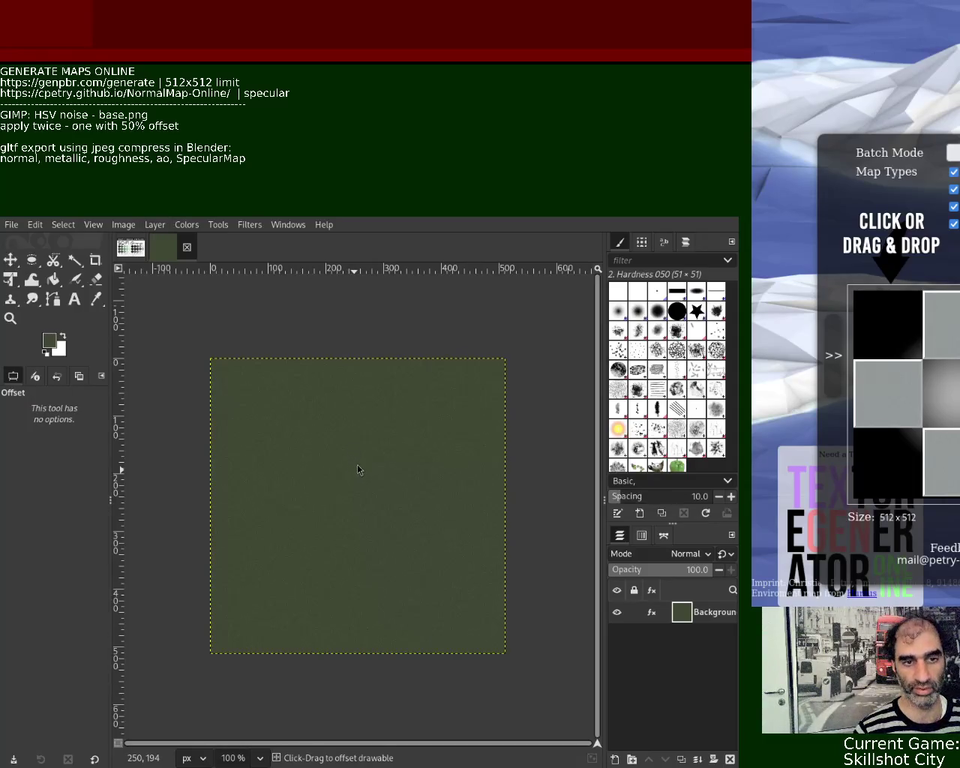
{"action": "key", "text": "ctrl+f"}
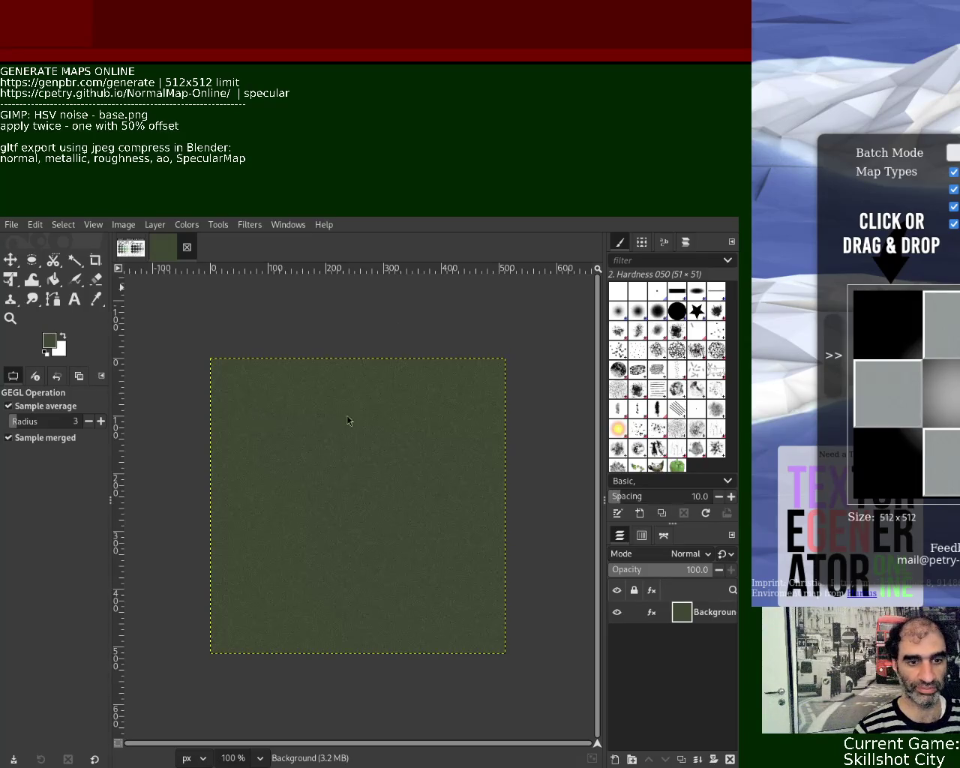
{"action": "mouse_move", "coordinate": [532, 408]}
{"action": "left_mouse_down"}
{"action": "mouse_move", "coordinate": [314, 252]}
{"action": "mouse_move", "coordinate": [314, 231]}
{"action": "left_mouse_up"}
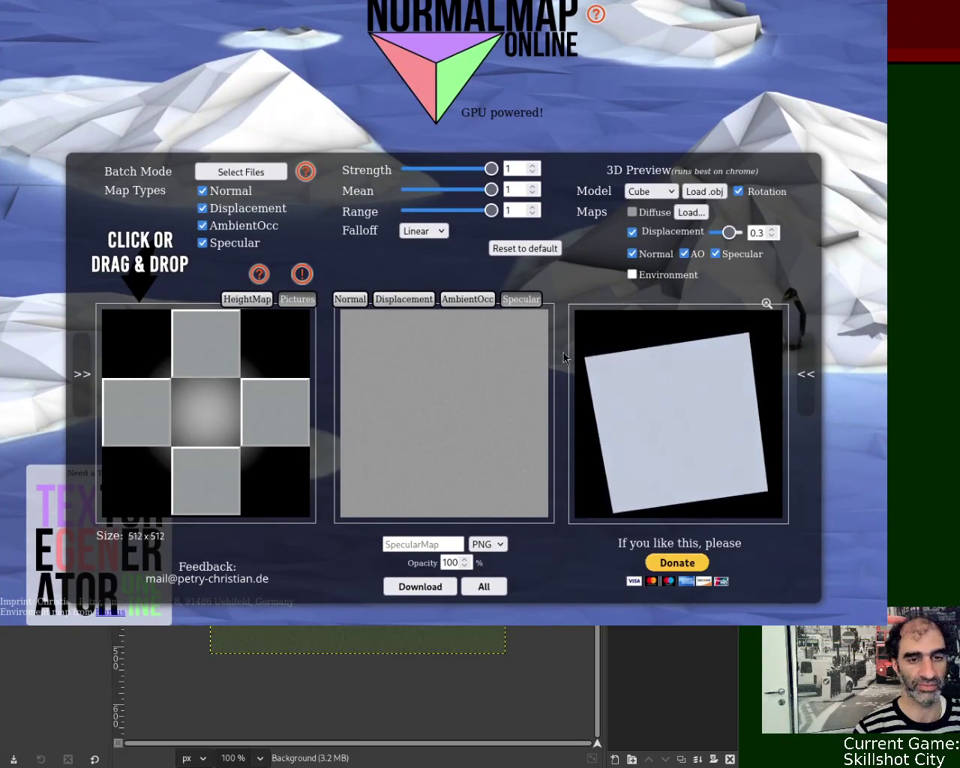
{"action": "key", "text": "ctrl+Tab"}
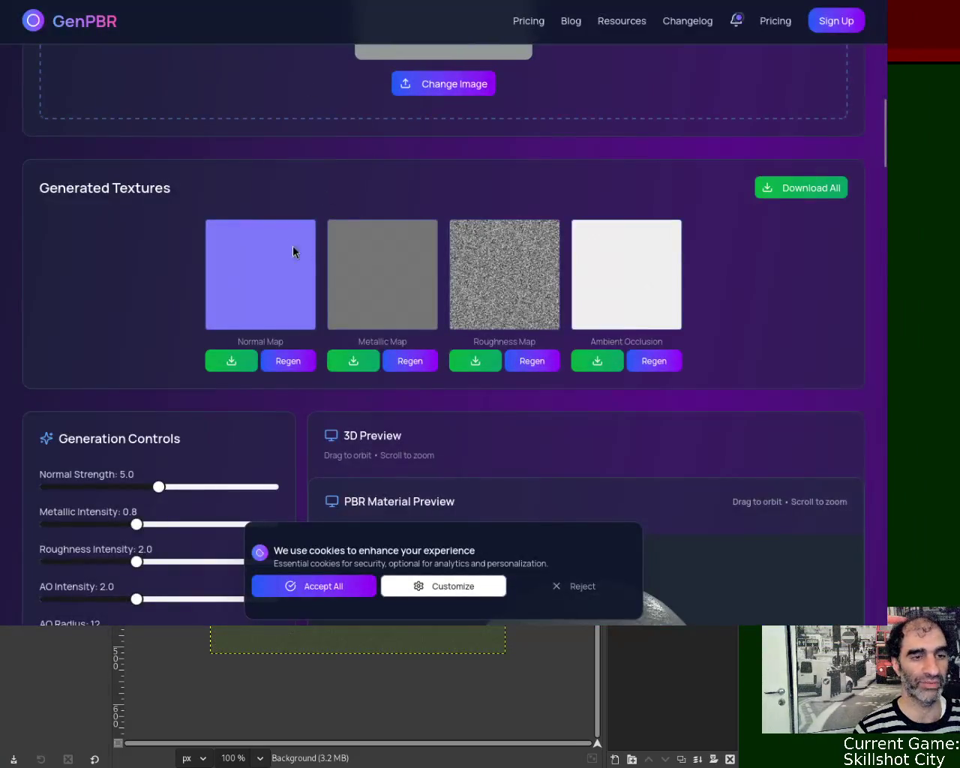
- Reload GenPBR and upload the dark green noise PNG as the base texture
{"action": "key", "text": "ctrl+l"}
{"action": "key", "text": "Return"}
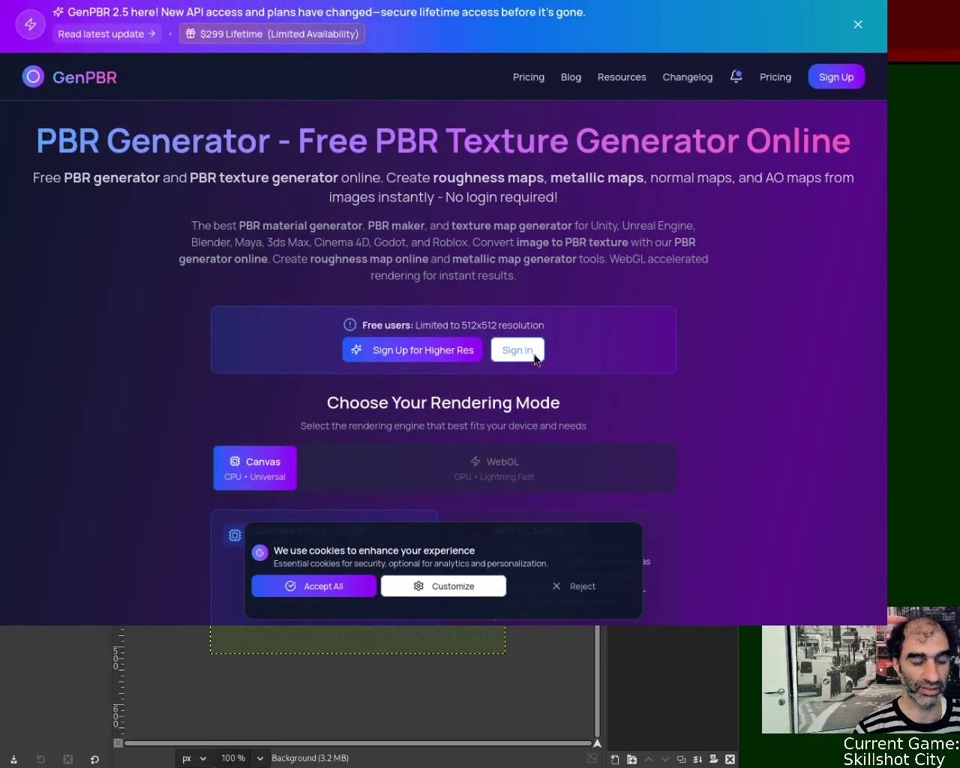
{"action": "scroll", "coordinate": [885, 103], "scroll_direction": "down", "scroll_amount": 5}
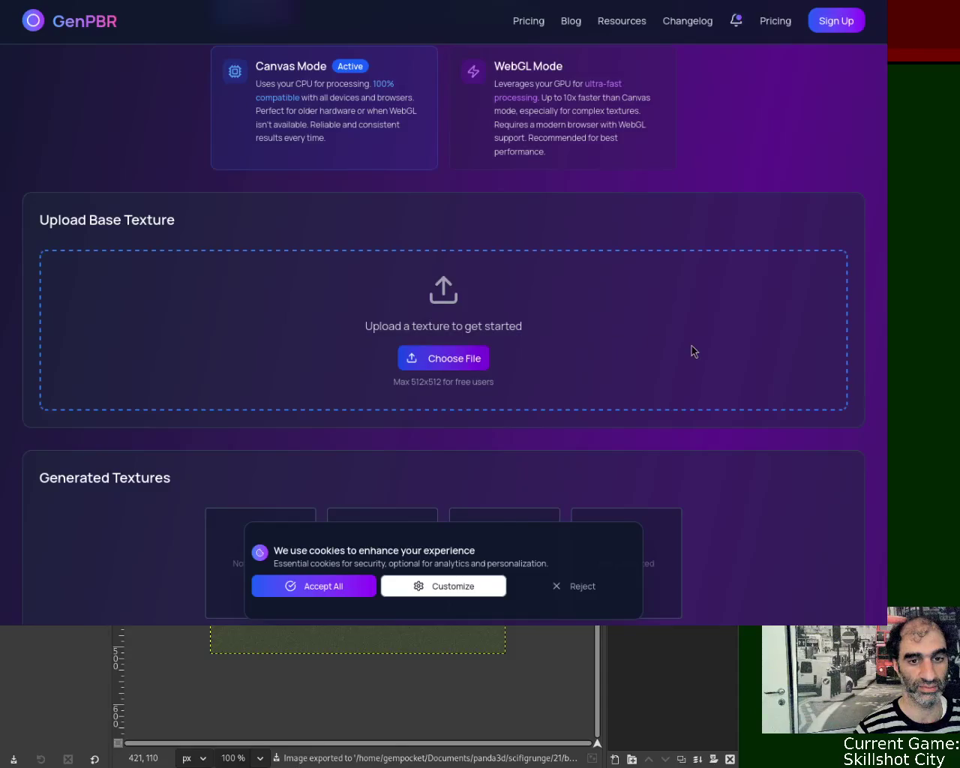
{"action": "left_click_drag", "start_coordinate": [200, 70], "coordinate": [466, 418]}
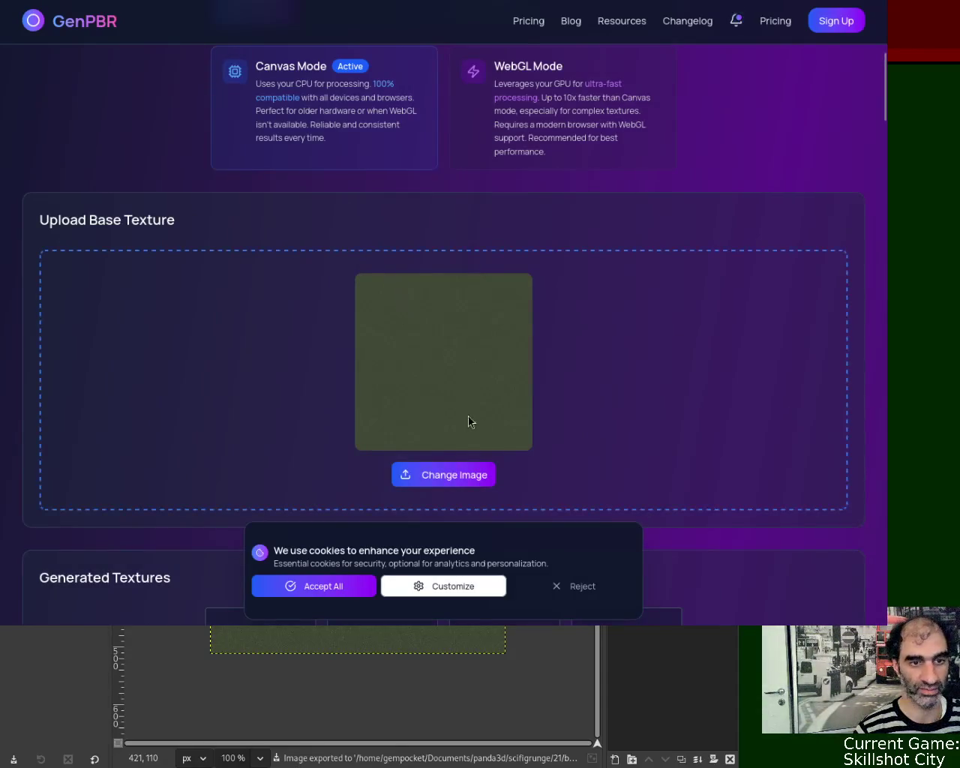
{"action": "scroll", "coordinate": [884, 138], "scroll_direction": "down", "scroll_amount": 7}
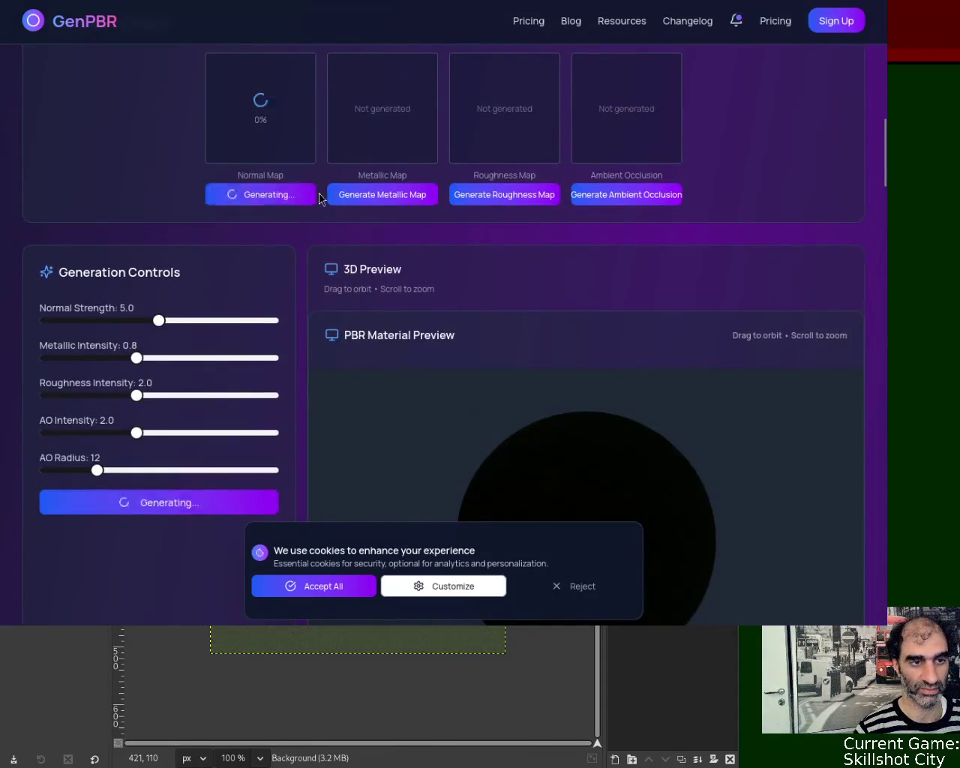
- Generate the green texture's normal, metallic, roughness and ambient occlusion maps
{"action": "left_click", "coordinate": [281, 196]}
{"action": "left_click", "coordinate": [400, 196]}
{"action": "left_click", "coordinate": [474, 197]}
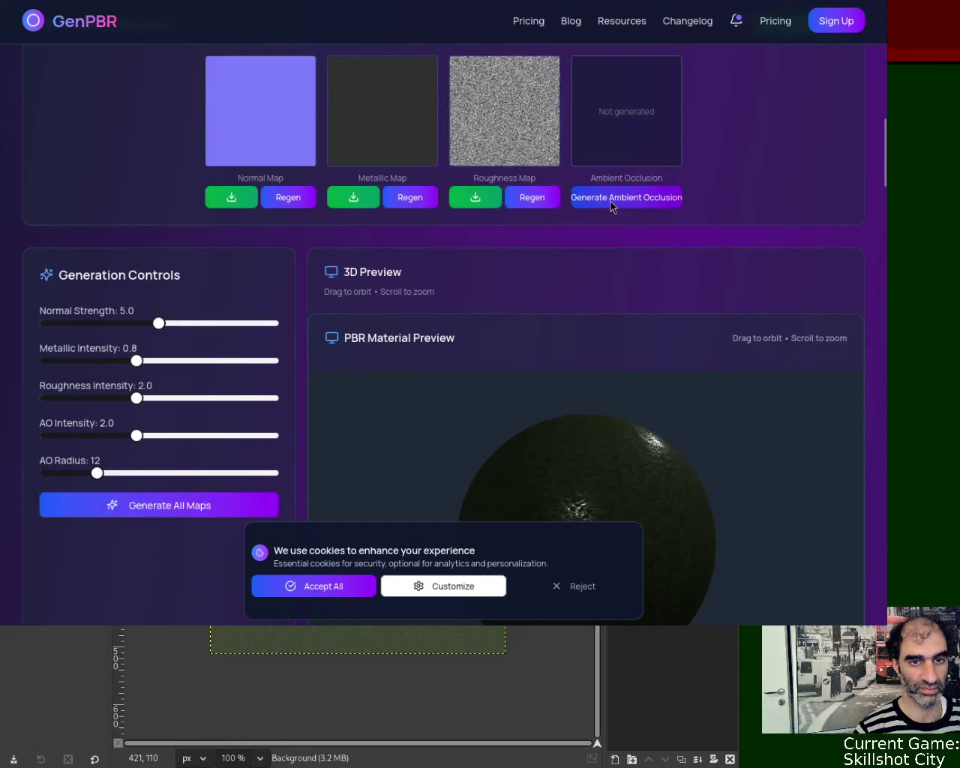
{"action": "left_click", "coordinate": [610, 198]}
{"action": "left_click_drag", "start_coordinate": [883, 155], "coordinate": [887, 190]}
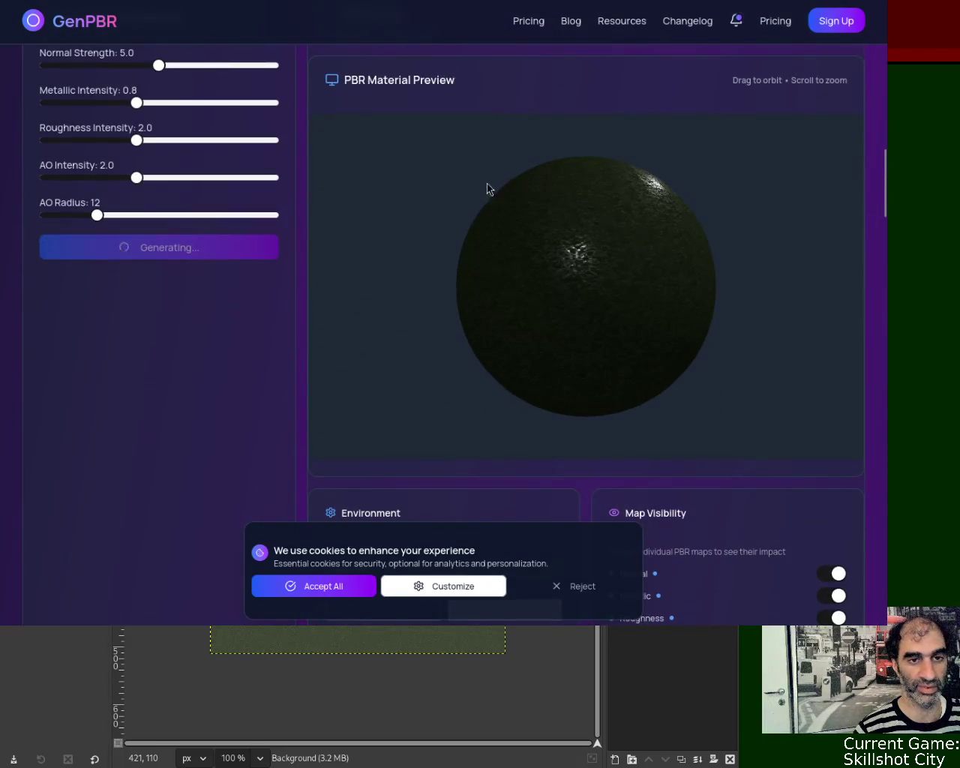